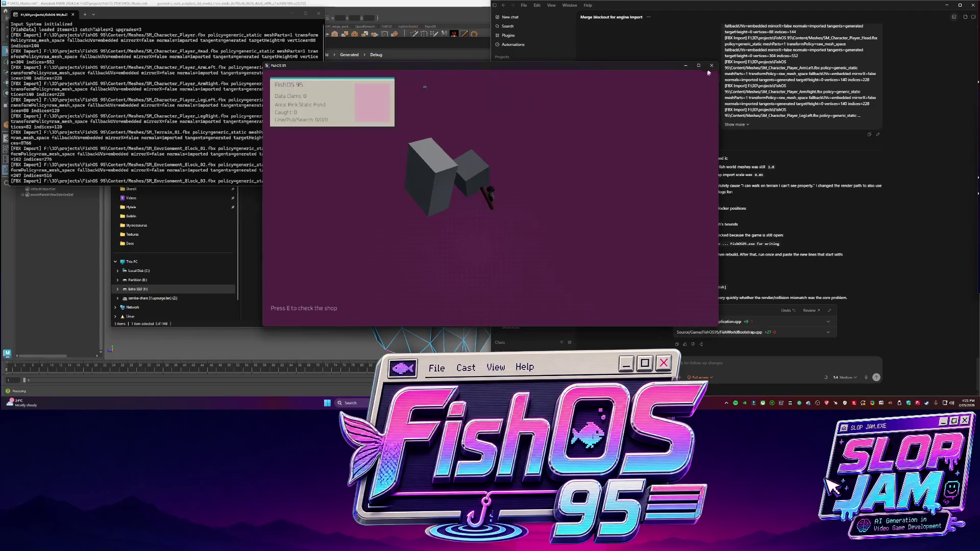
# - Close the game, ask Codex to rebuild FishOS95.exe, and launch the rebuilt build
pyautogui.hotkey('alt', 'F4')
pyautogui.click(769, 360)
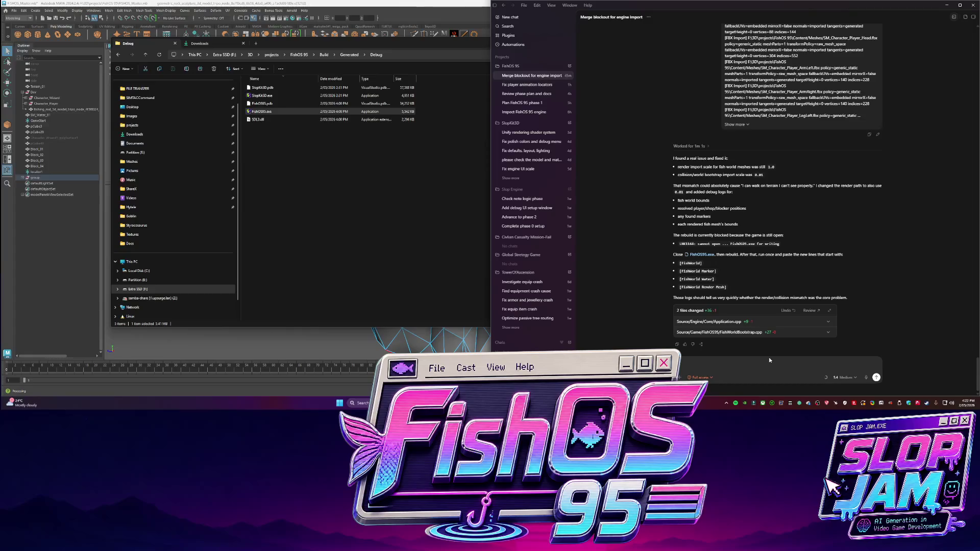
pyautogui.write('d')
pyautogui.press('Return')
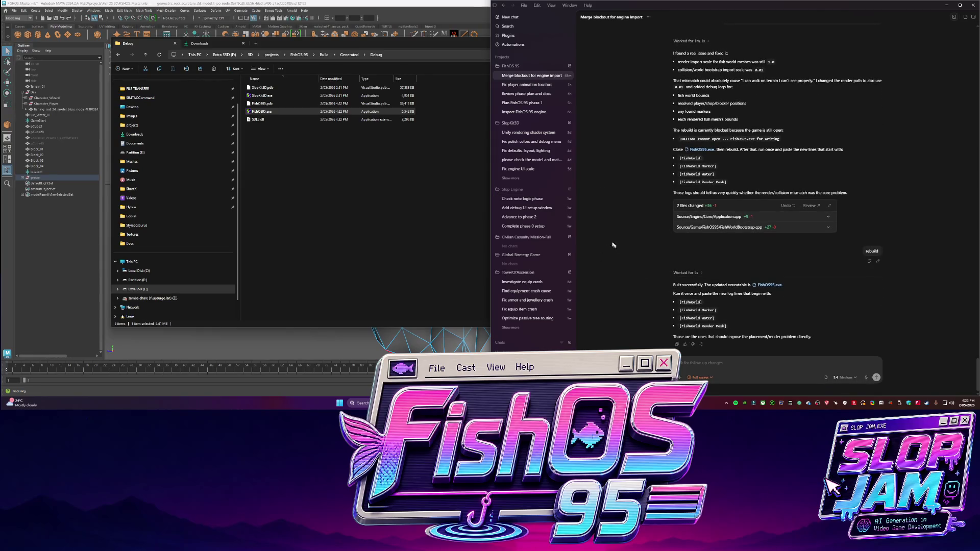
pyautogui.doubleClick(268, 111)
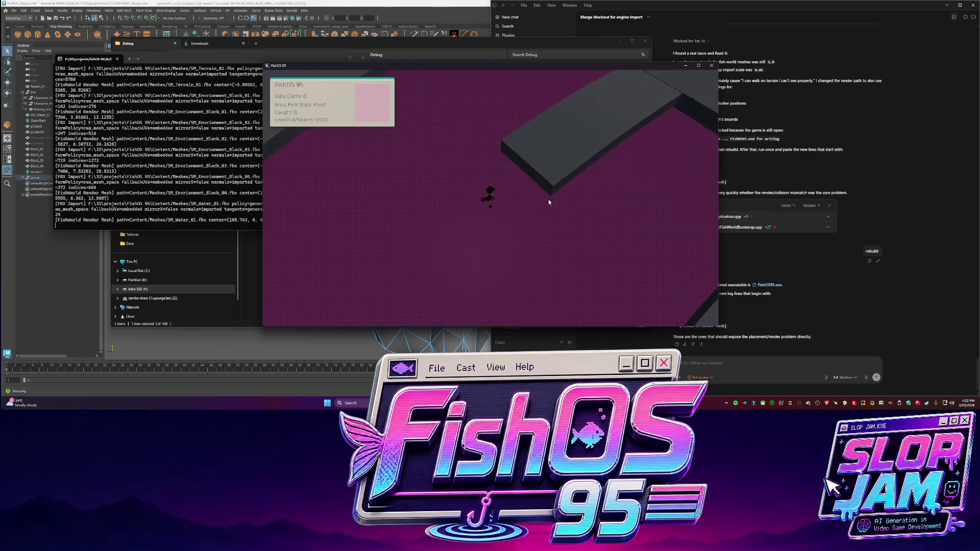
# - Walk the character over the grey platform and ridges and past the dark block
pyautogui.press('w')
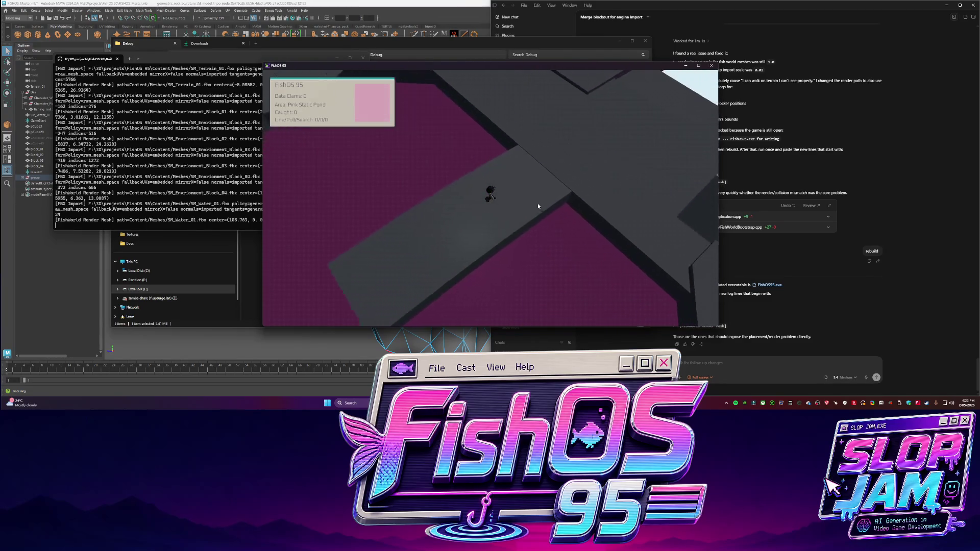
pyautogui.press('w')
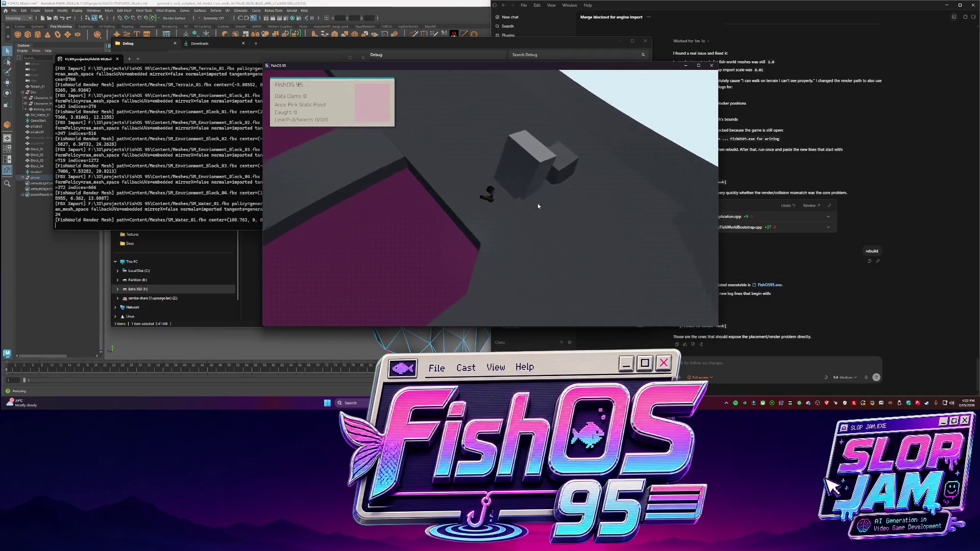
pyautogui.press('d')
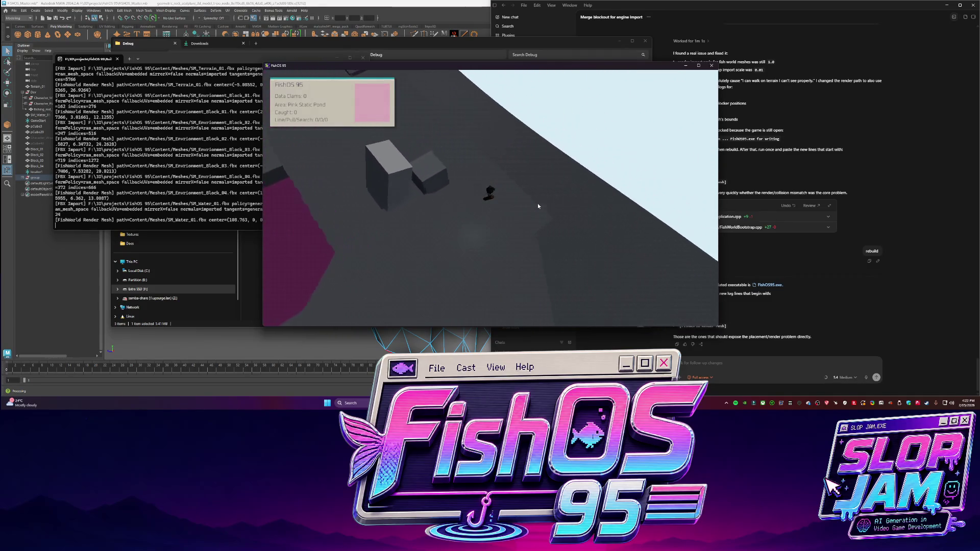
pyautogui.press('w')
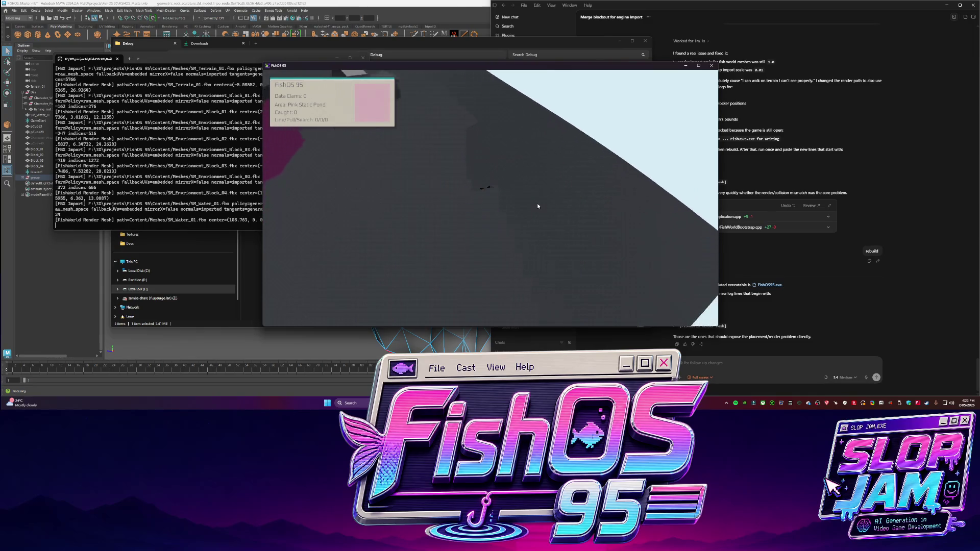
pyautogui.press('a')
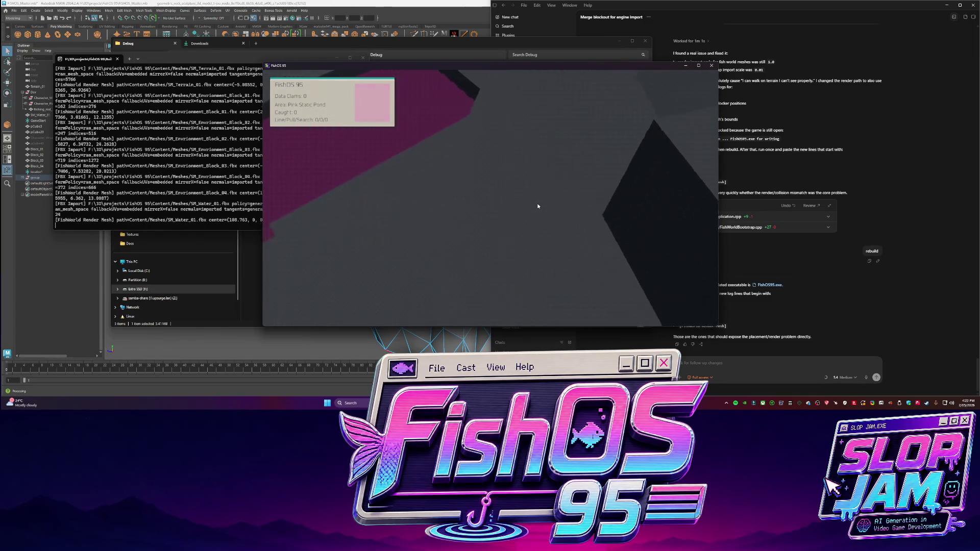
pyautogui.press('w')
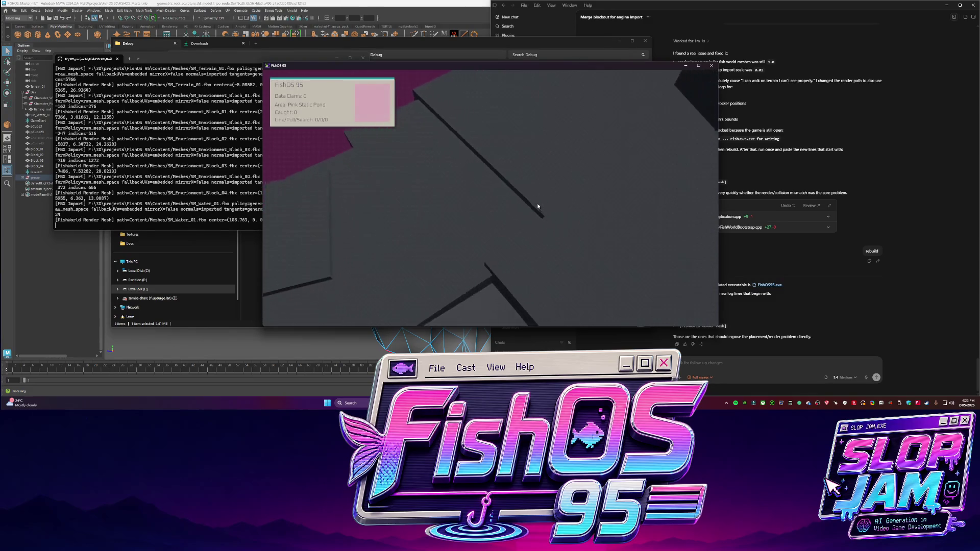
pyautogui.press('w')
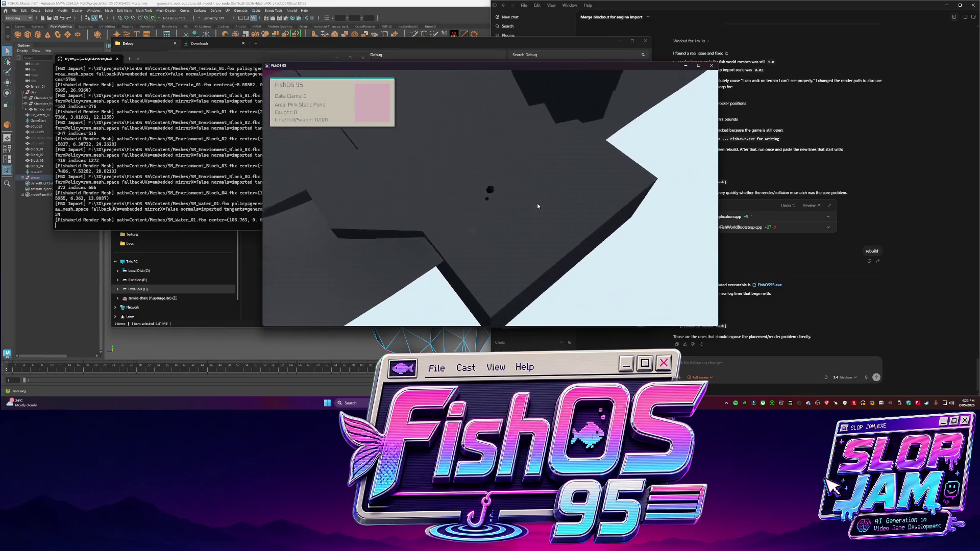
pyautogui.press('w')
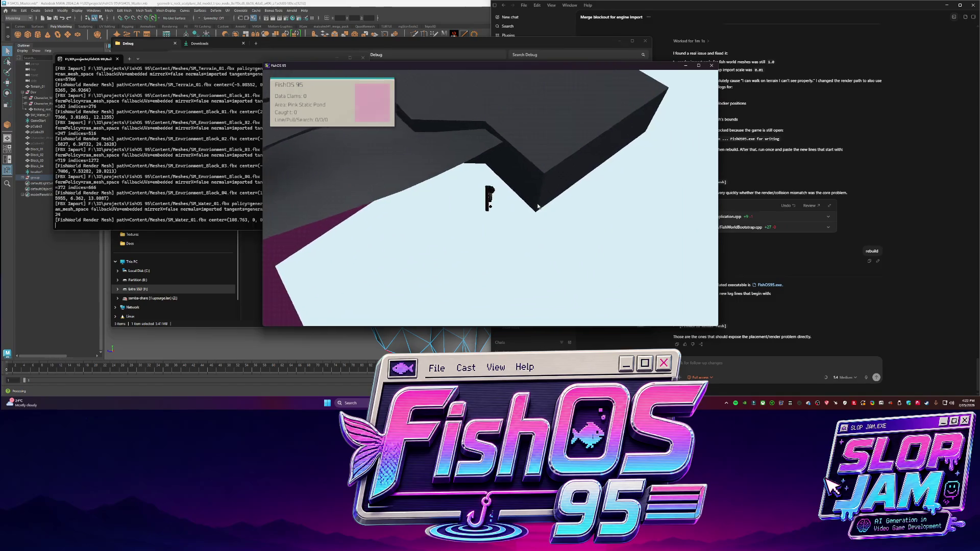
# - Walk across the pink ground and back onto the grey ground, then close the game
pyautogui.press('w')
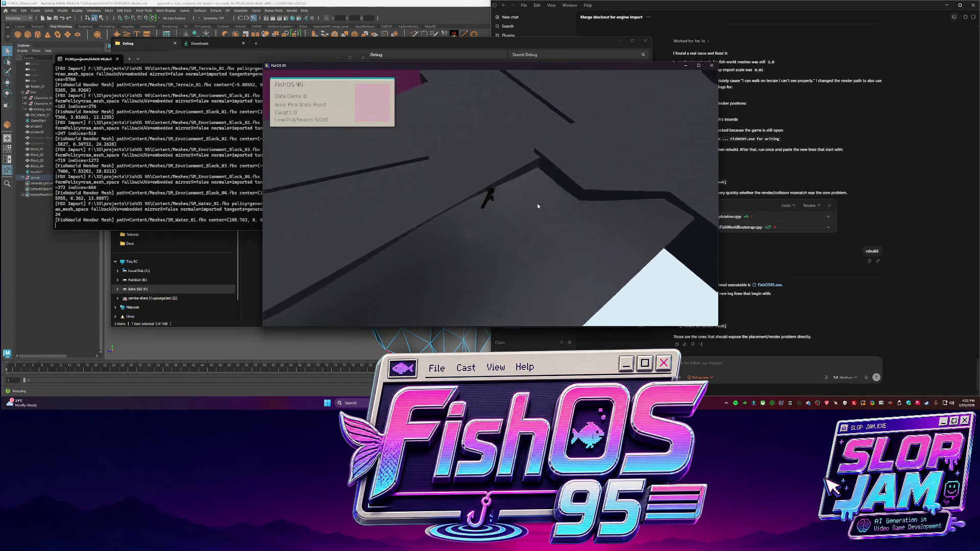
pyautogui.press('w')
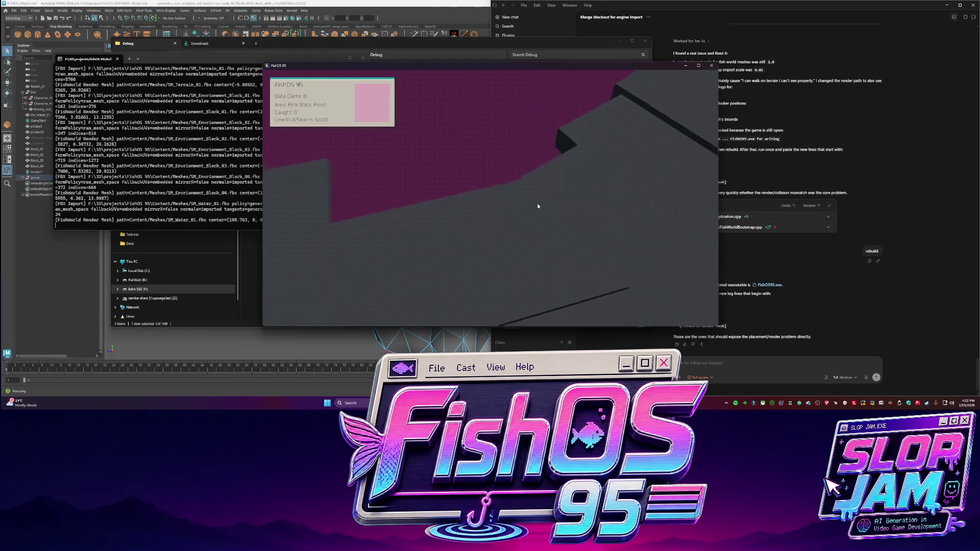
pyautogui.press('w')
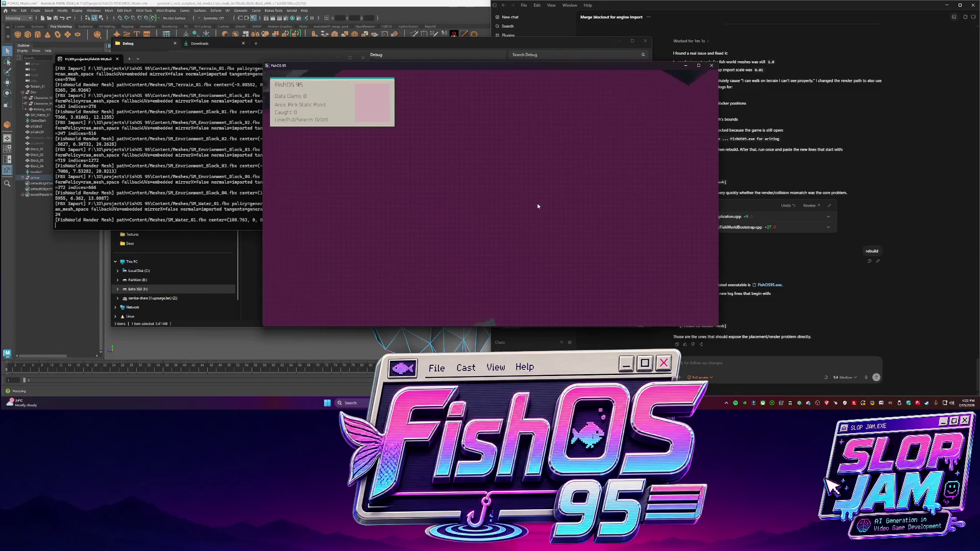
pyautogui.press('w')
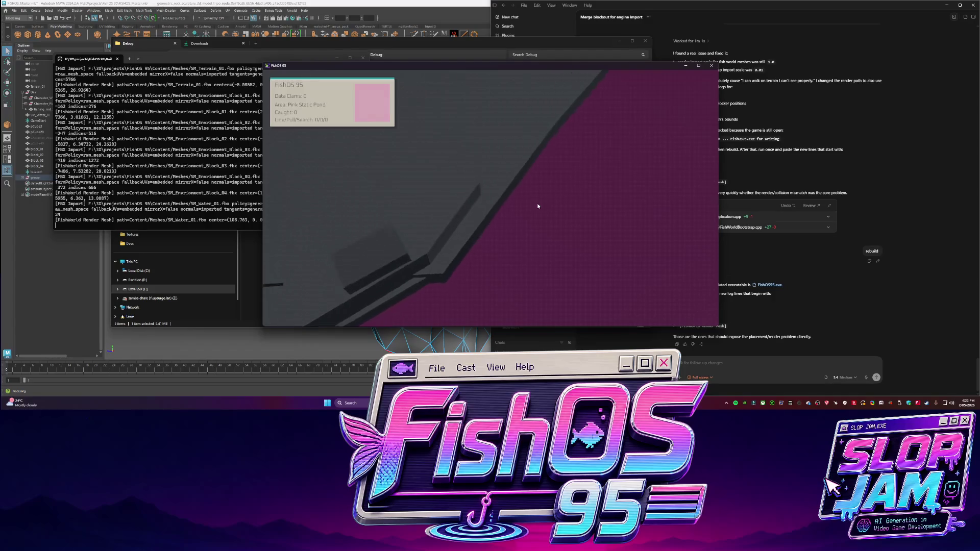
pyautogui.press('w')
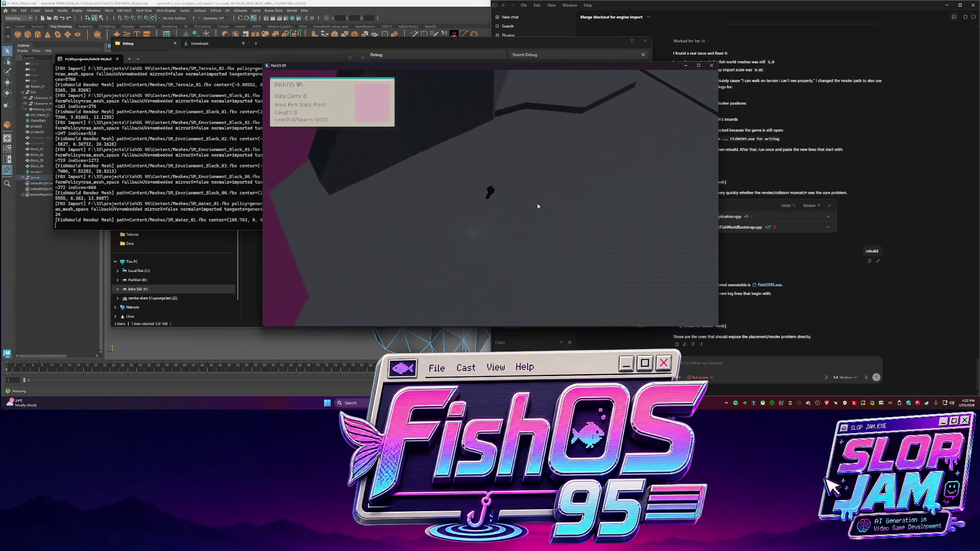
pyautogui.click(711, 66)
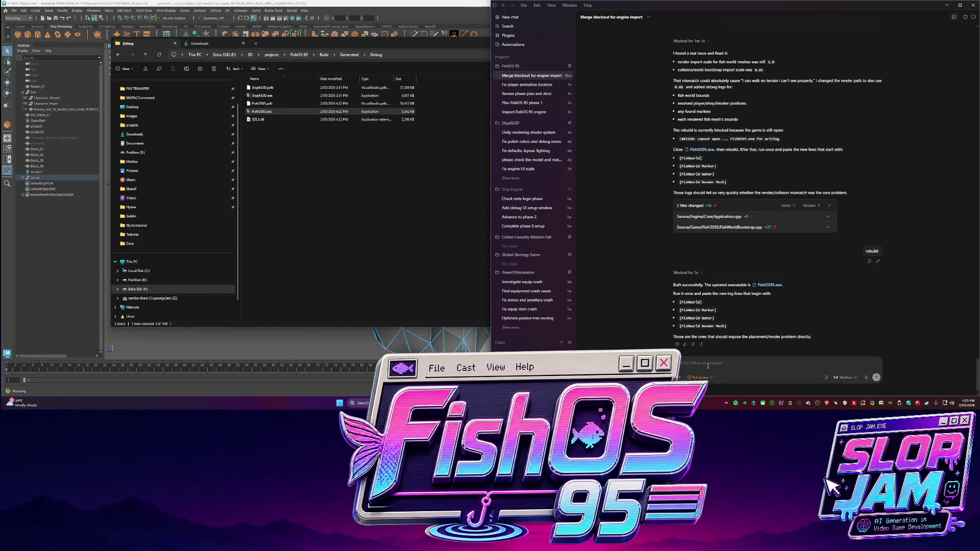
# - Draft a follow-up saying block collision isn't working and walking height must follow the blocks
pyautogui.write('I')
pyautogui.write(' nice. now')
pyautogui.write('its not working on the bl')
pyautogui.write('ocks.')
pyautogui.press('BackSpace')
pyautogui.press('BackSpace')
pyautogui.press('BackSpace')
pyautogui.write('we')
pyautogui.write(' need to make sure we ar')
pyautogui.write('alking on the bloick')
pyautogui.write(' c')
pyautogui.write('ision and re')
pyautogui.write('icting m')
pyautogui.write('vement t')
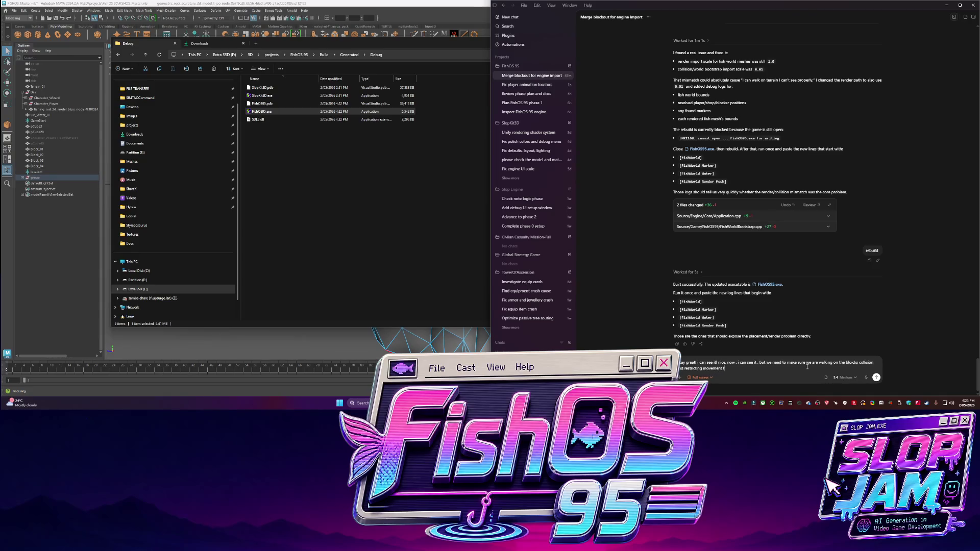
pyautogui.write('o that bas off the height')
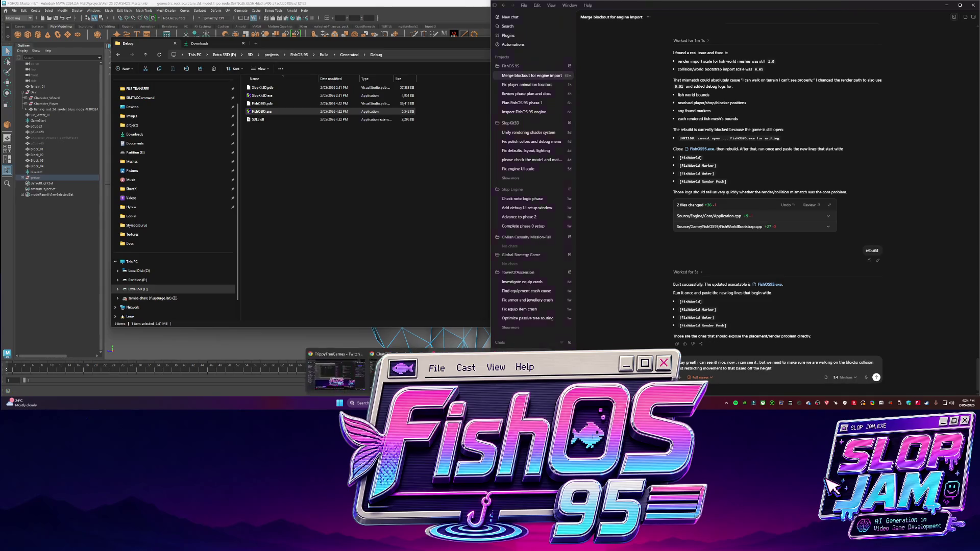
# - Add a note that the terrain is only visual, then close the Fix Your Timestep! tab and hide the browser
pyautogui.click(346, 372)
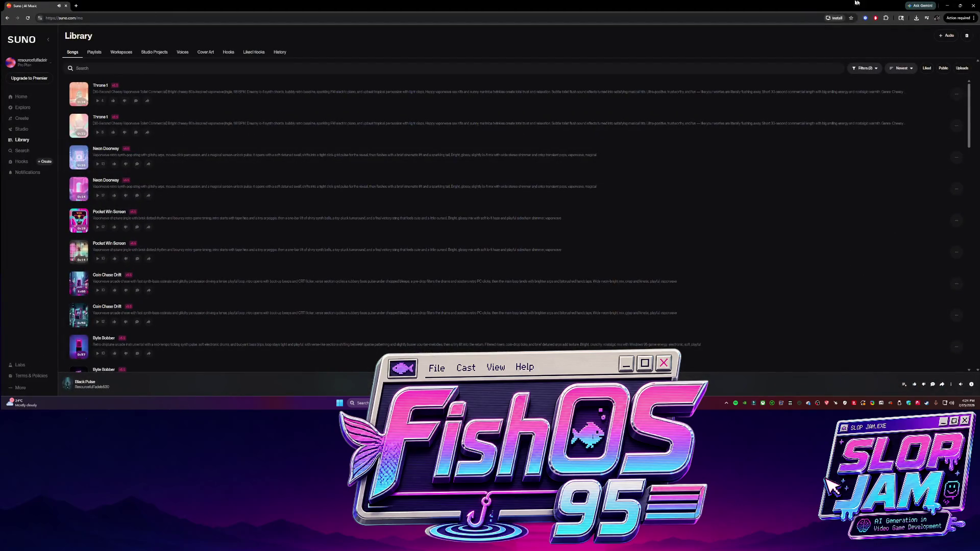
pyautogui.click(955, 4)
pyautogui.click(776, 369)
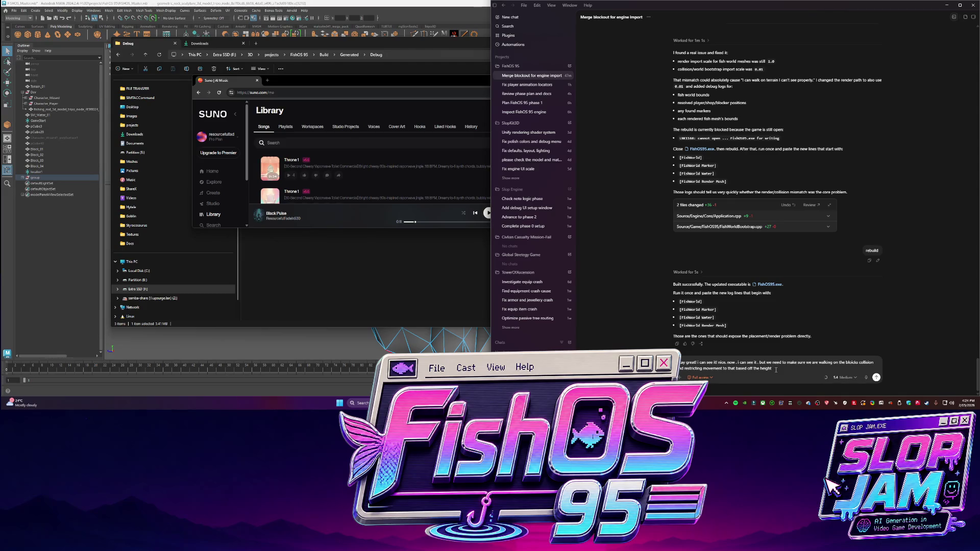
pyautogui.write(' etc. so c')
pyautogui.write('heck the movement logic.')
pyautogui.write(' we dont want it on the')
pyautogui.write('errain')
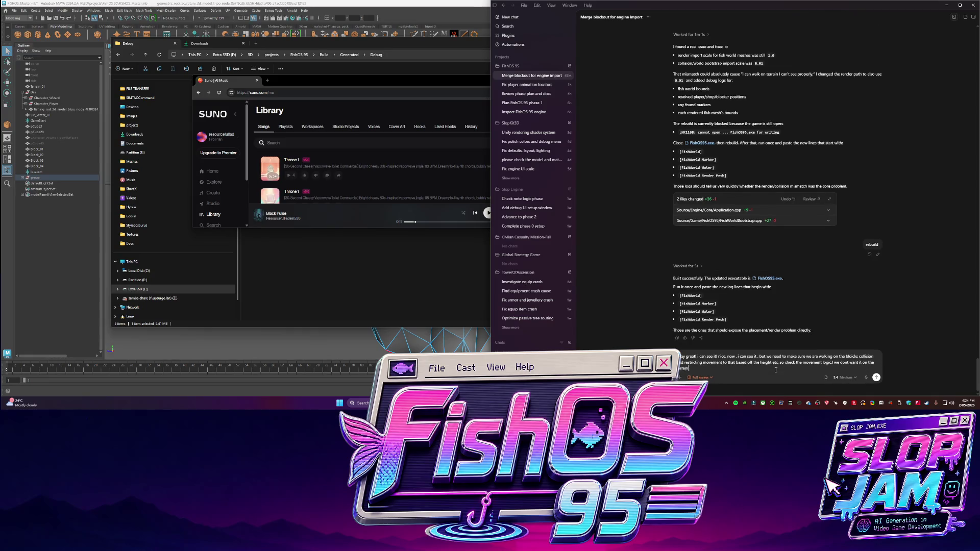
pyautogui.write(' terrain is just looks.')
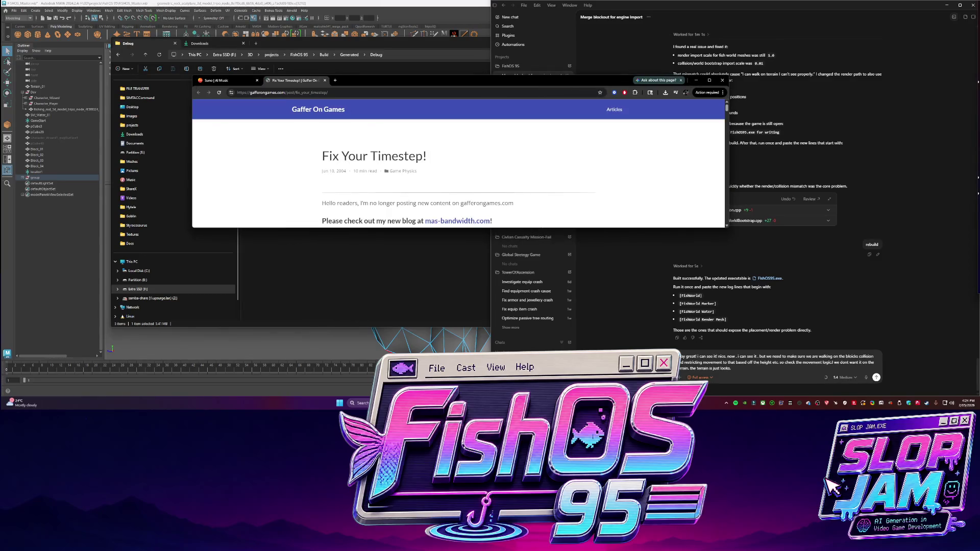
pyautogui.click(324, 81)
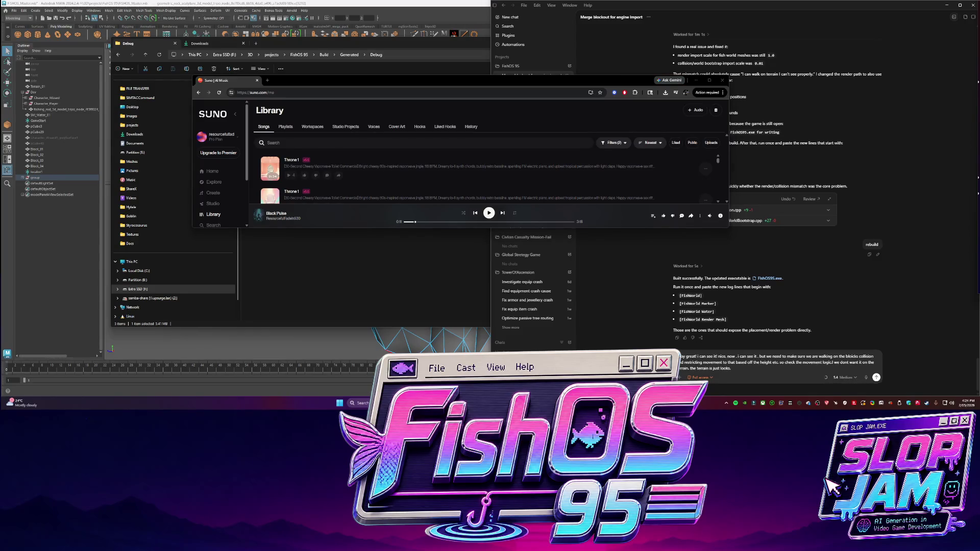
pyautogui.click(696, 80)
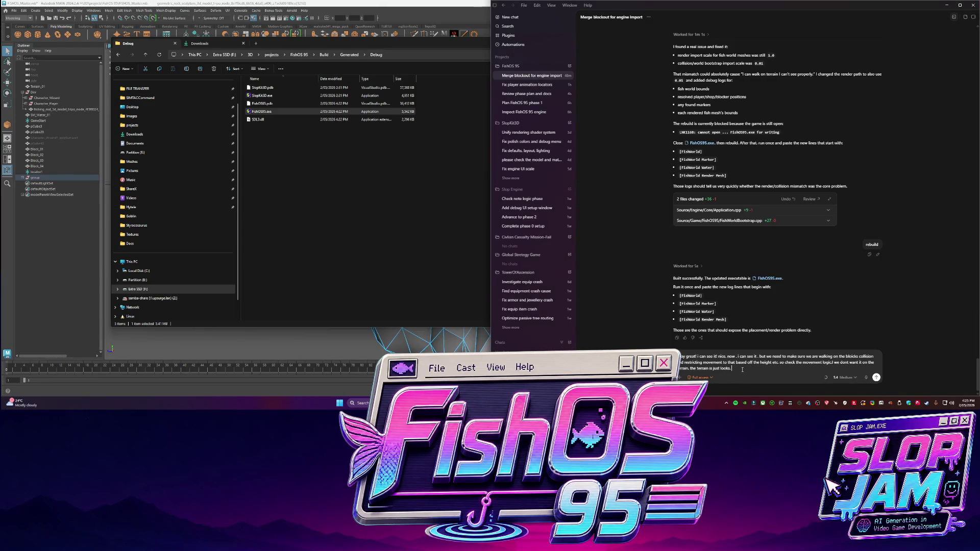
# - Finish the follow-up saying the blocks should define movement, and send it
pyautogui.write('o the gblok')
pyautogui.write('block')
pyautogui.write('ould be the movem')
pyautogui.write('ent re')
pyautogui.press('Return')
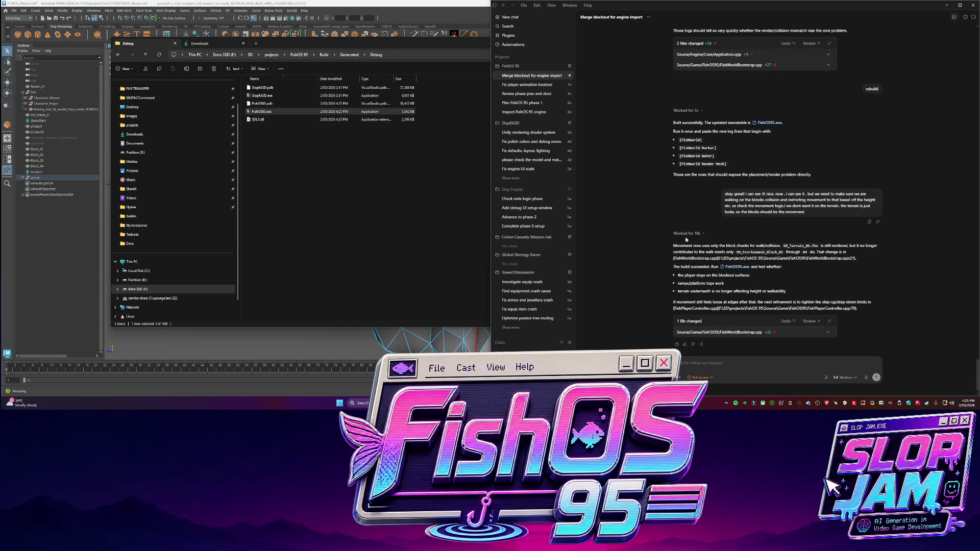
# - Launch the rebuilt FishOS95.exe and walk the character across the grey blocks
pyautogui.click(275, 111)
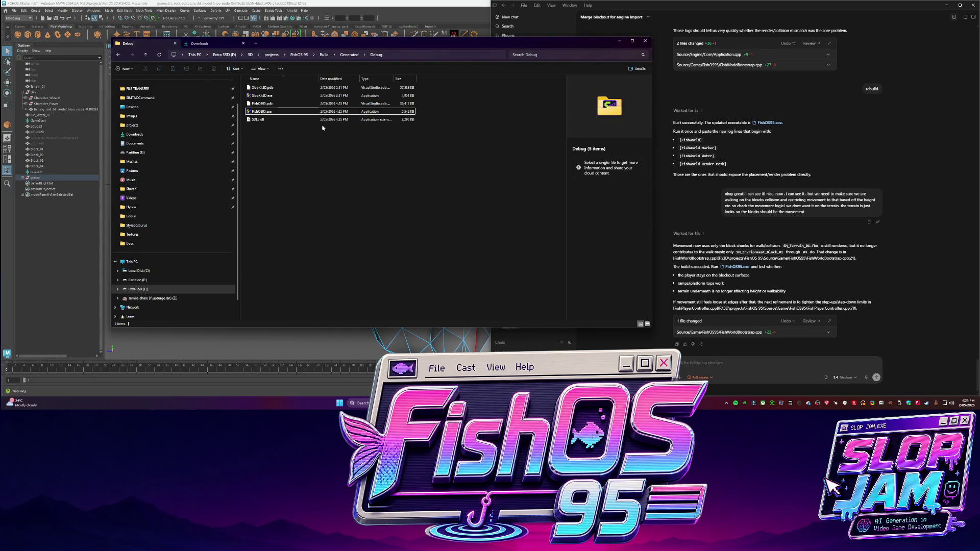
pyautogui.doubleClick(276, 111)
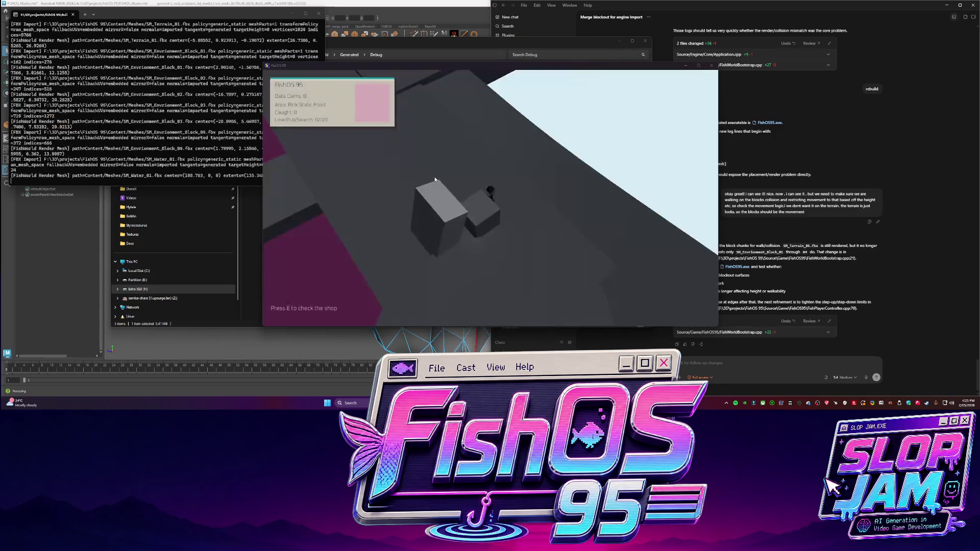
pyautogui.press('s')
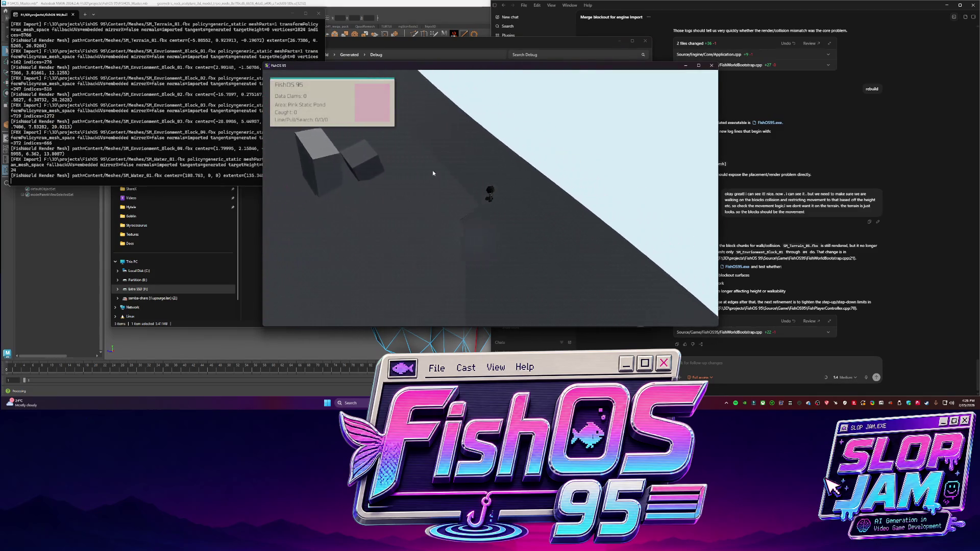
pyautogui.press('s')
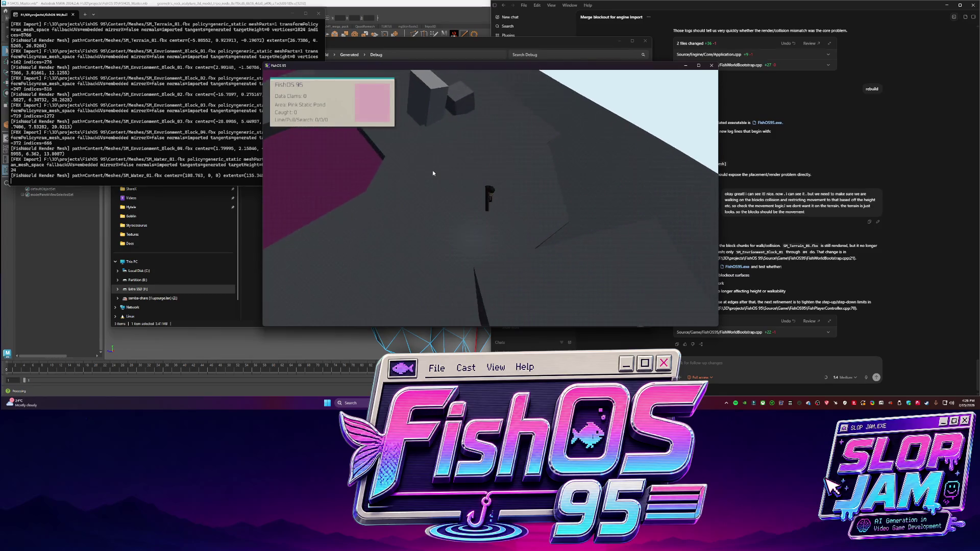
pyautogui.press('s')
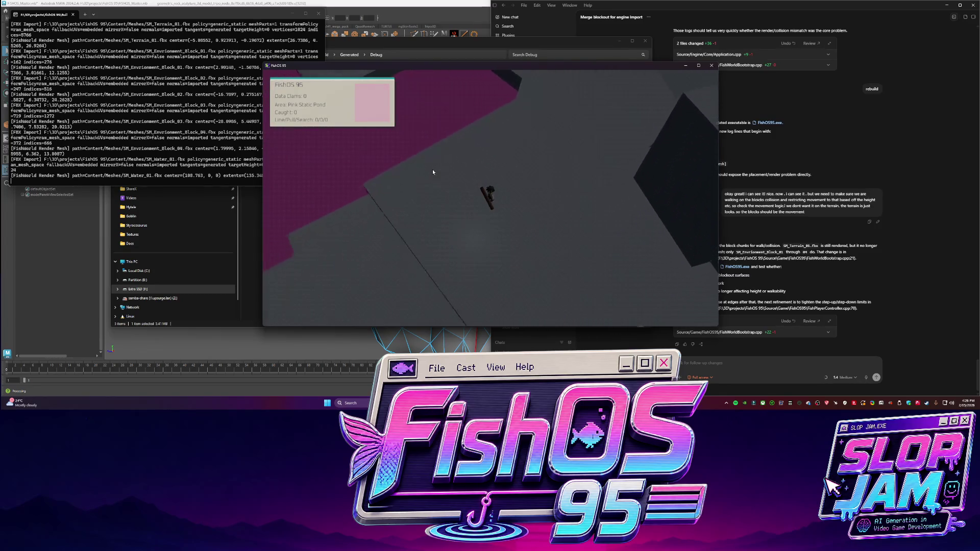
pyautogui.press('s')
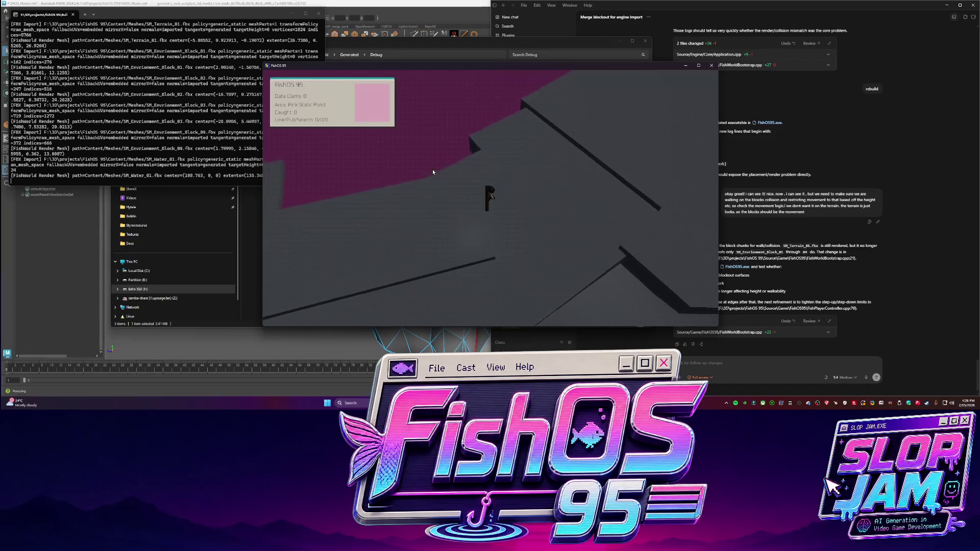
pyautogui.press('s')
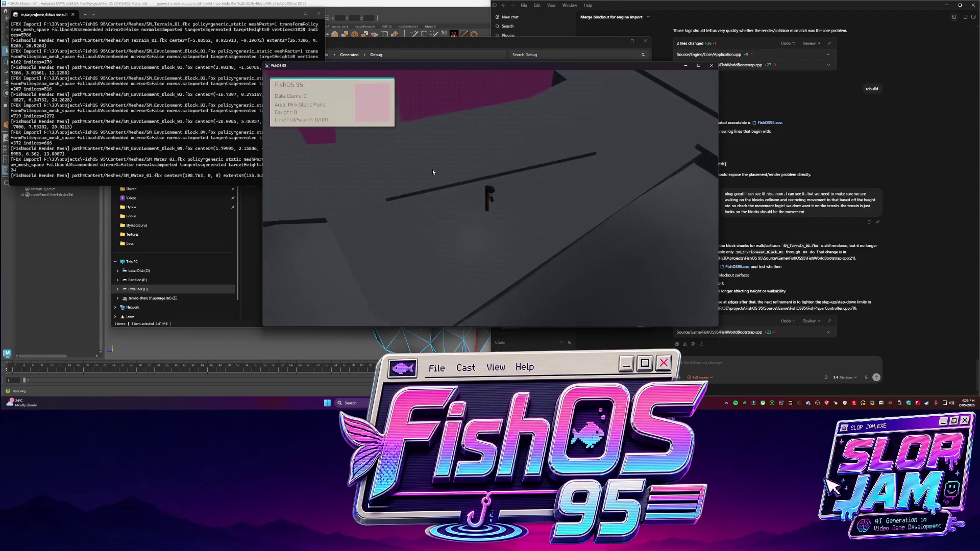
pyautogui.press('s')
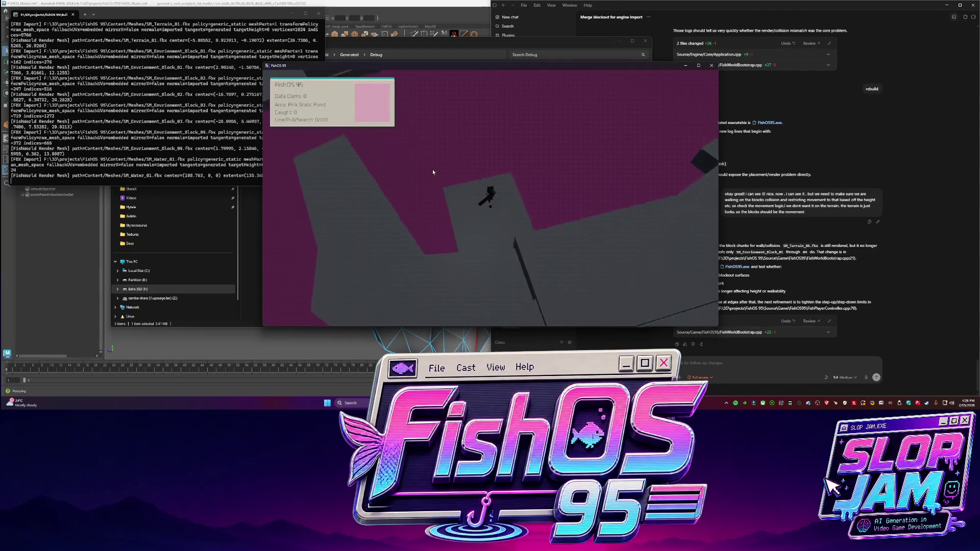
pyautogui.press('s')
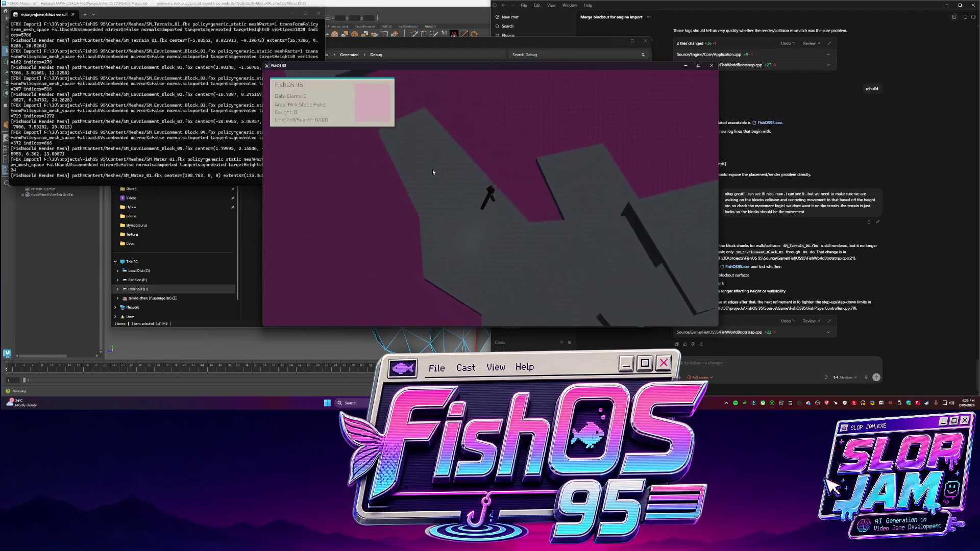
pyautogui.press('s')
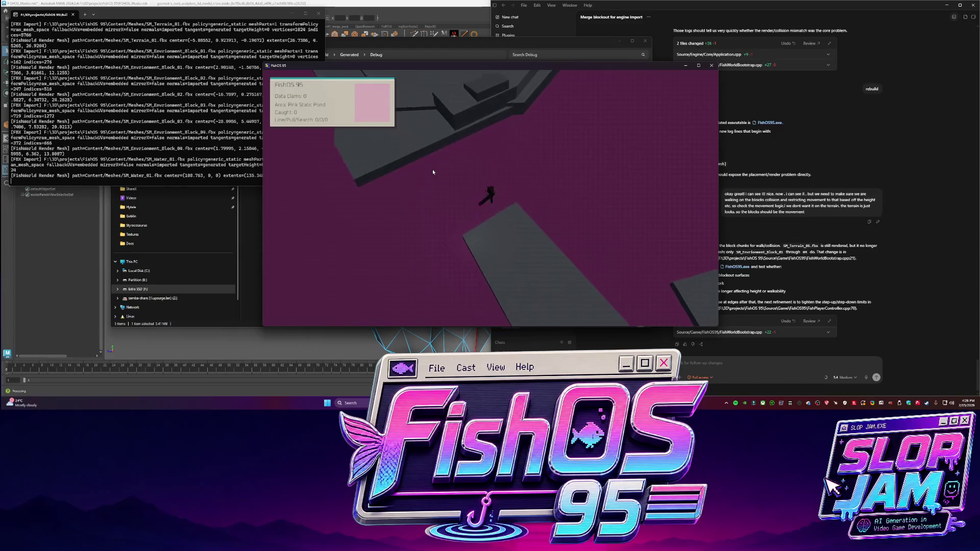
# - Test walking across adjoining block edges and stepping down onto the pink terrain
pyautogui.press('s')
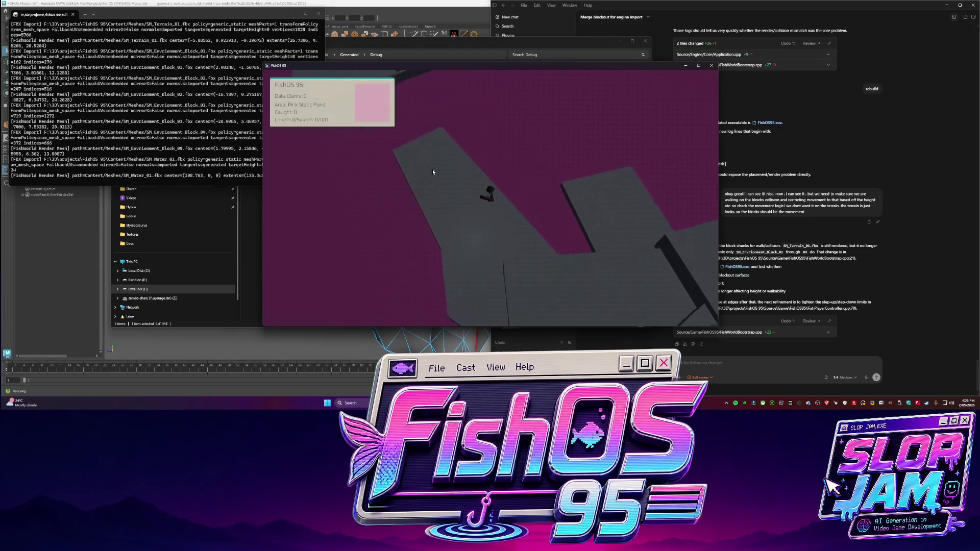
pyautogui.press('s')
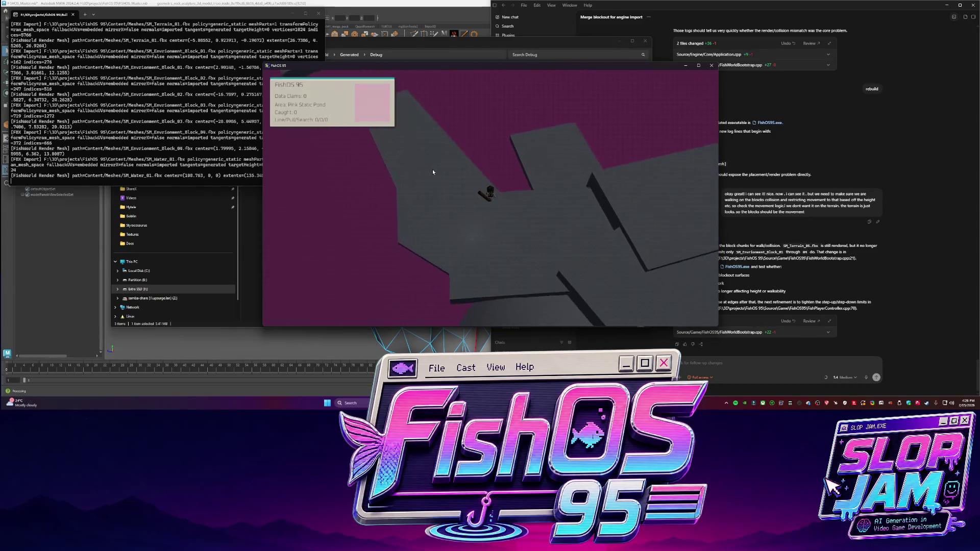
pyautogui.press('s')
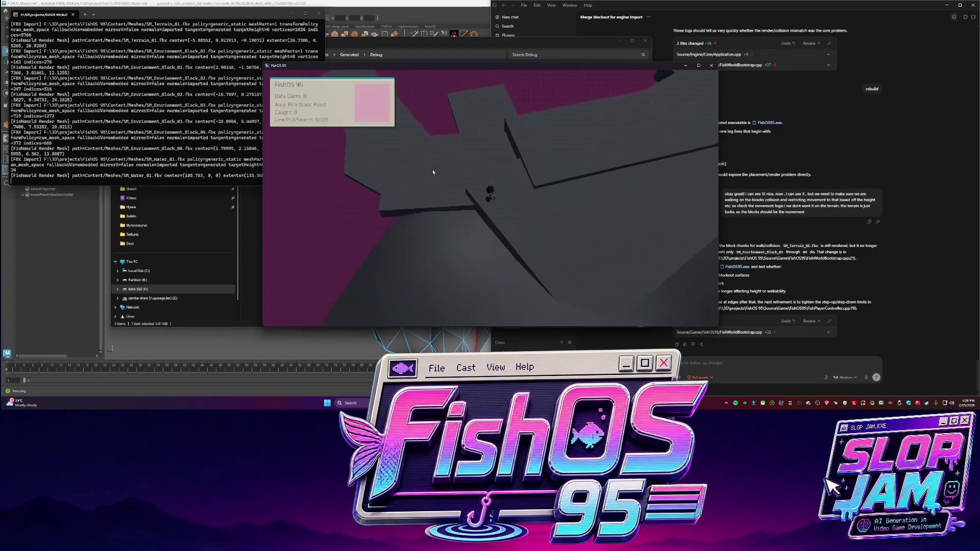
pyautogui.press('s')
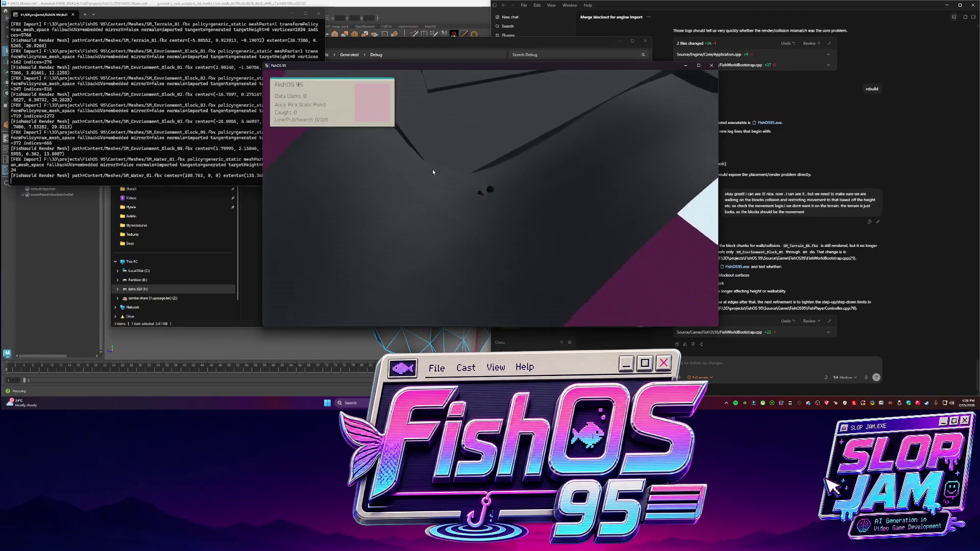
pyautogui.press('s')
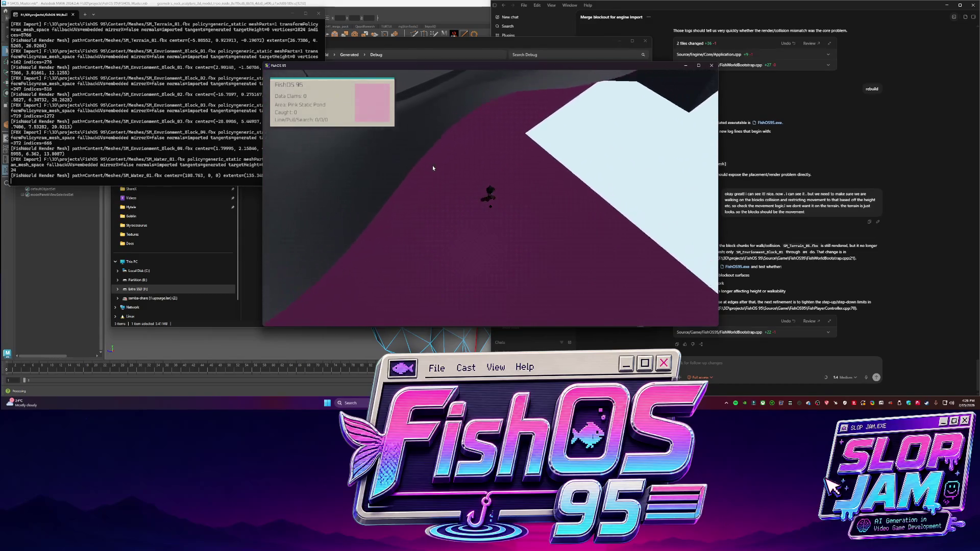
pyautogui.press('s')
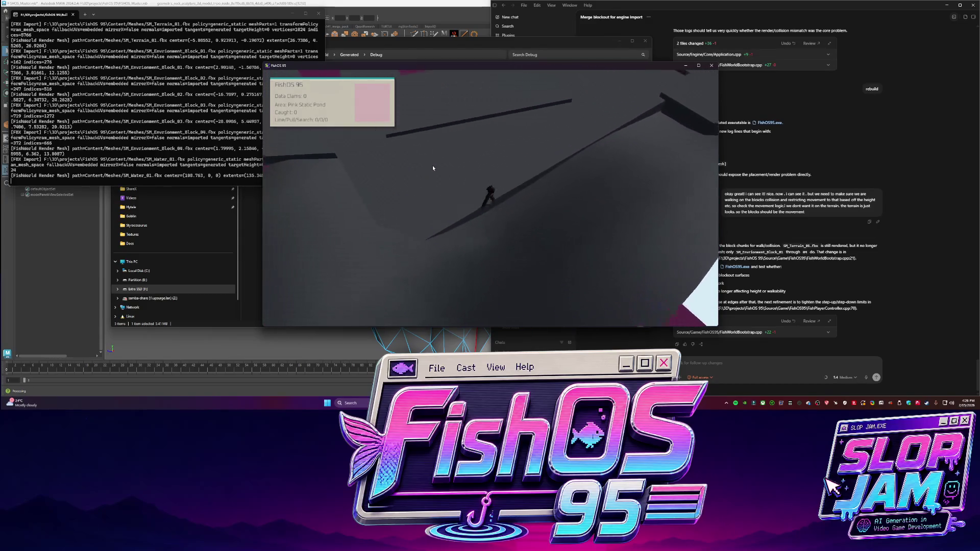
pyautogui.press('s')
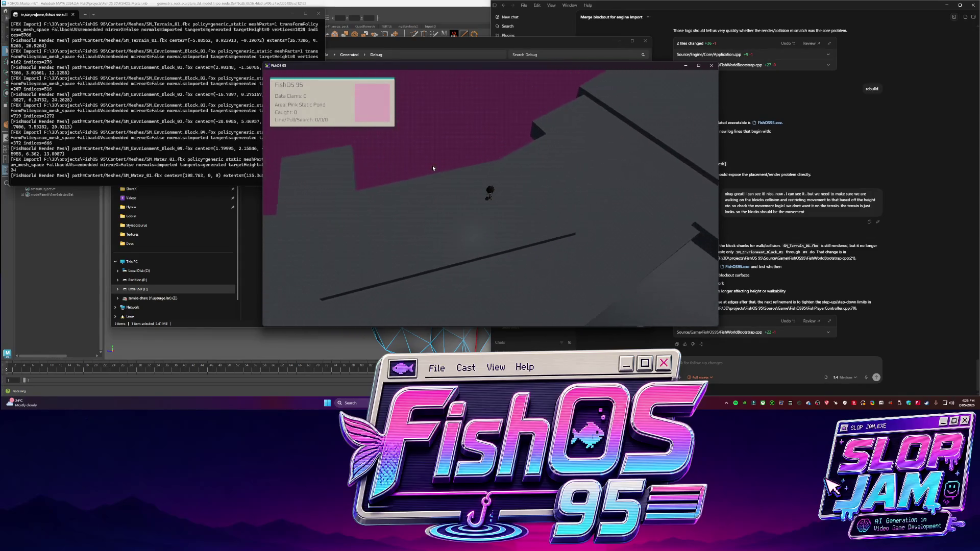
pyautogui.press('s')
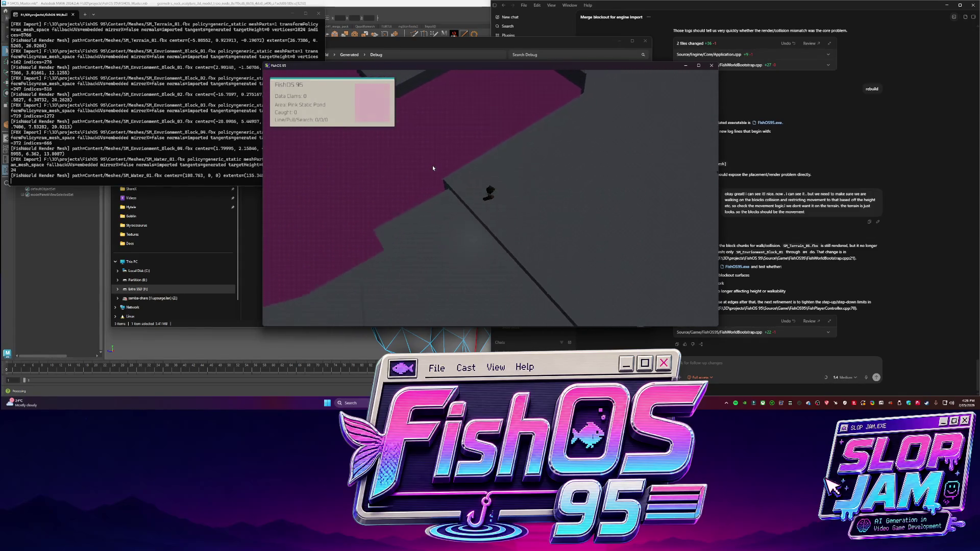
pyautogui.press('s')
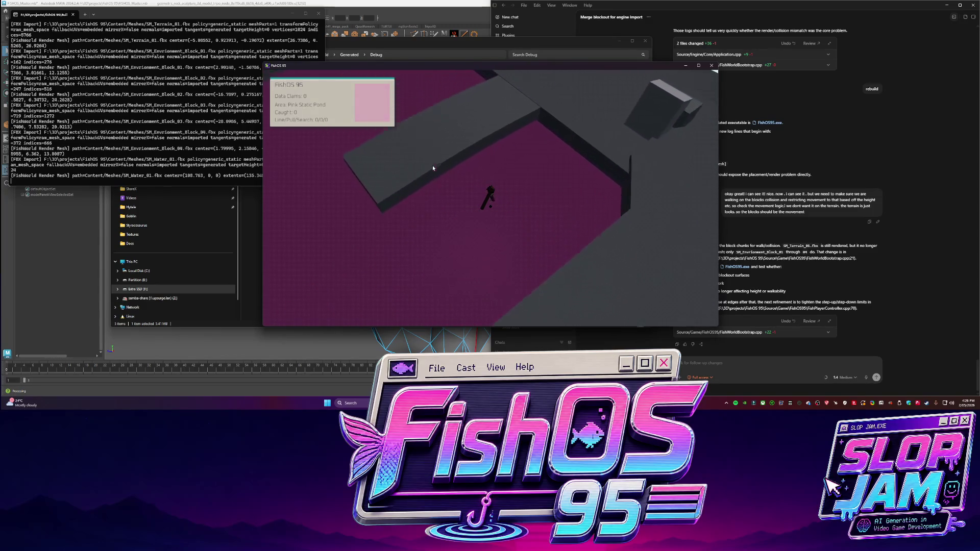
pyautogui.press('s')
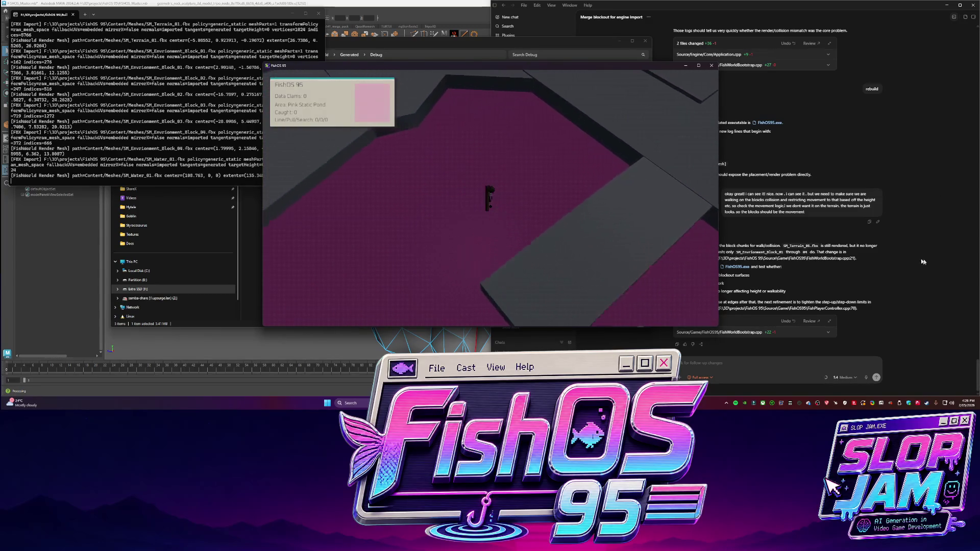
# - Climb back onto the blocks from the terrain, maximize the game window, and quit
pyautogui.press('w')
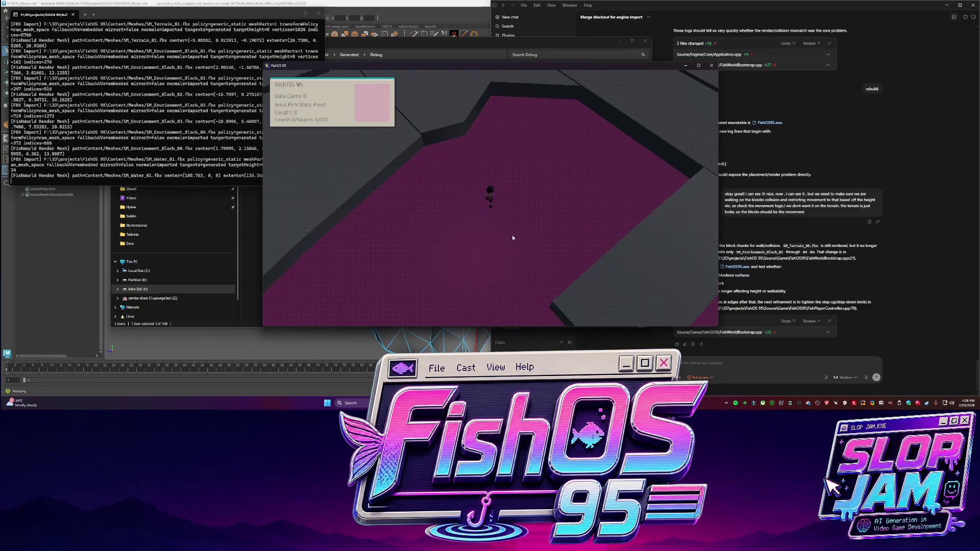
pyautogui.press('w')
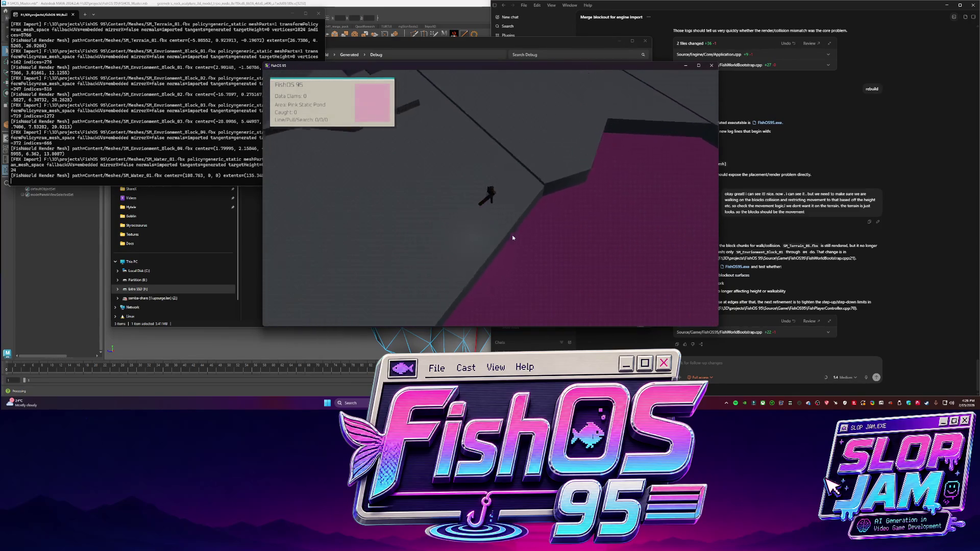
pyautogui.press('w')
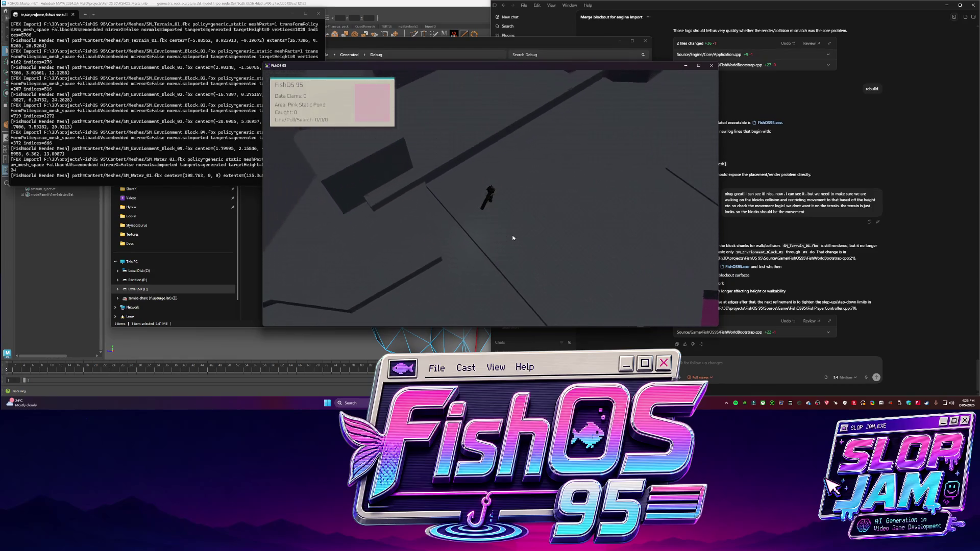
pyautogui.press('w')
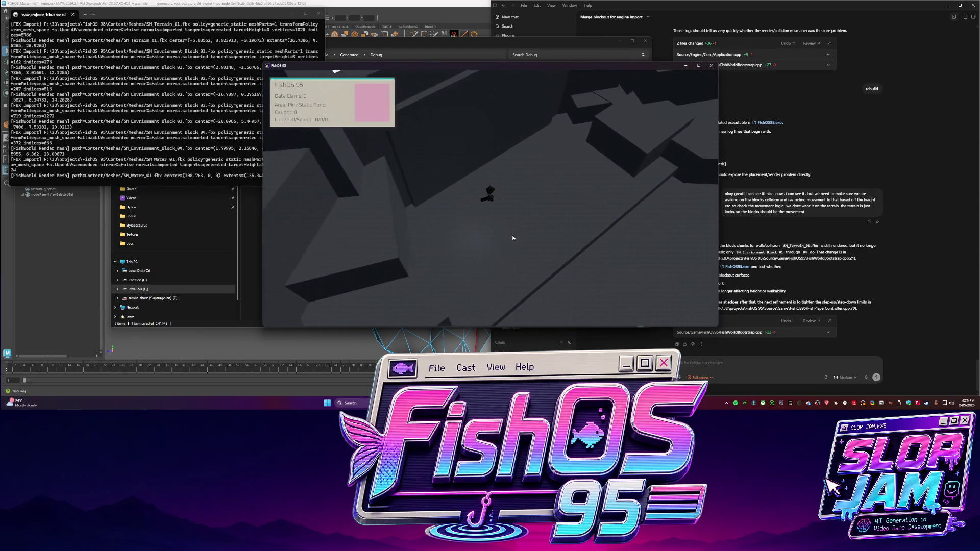
pyautogui.press('w')
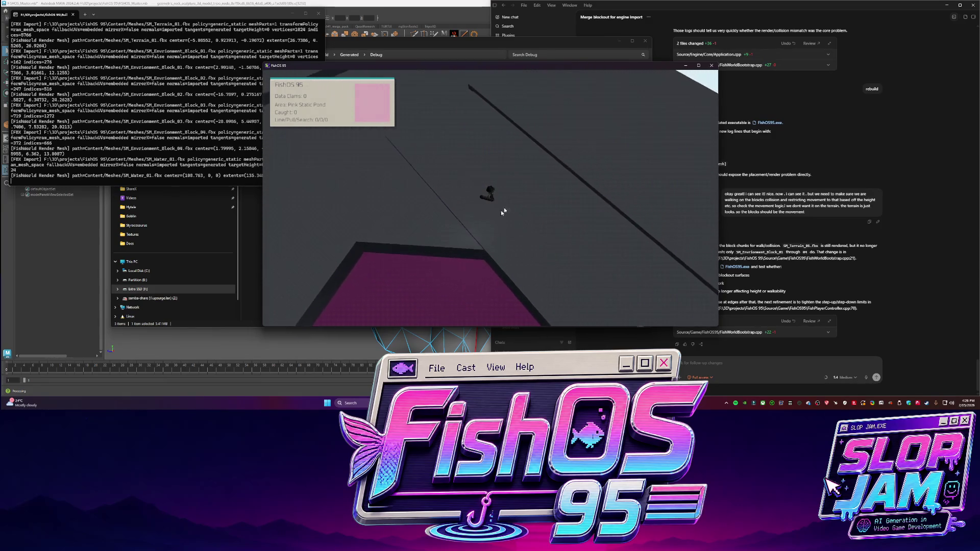
pyautogui.press('super+Up')
pyautogui.press('w')
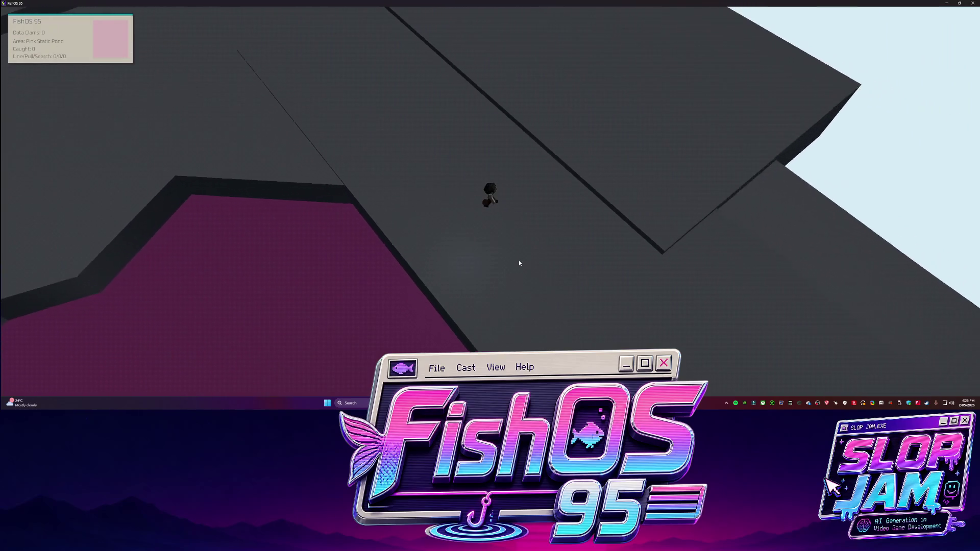
pyautogui.press('w')
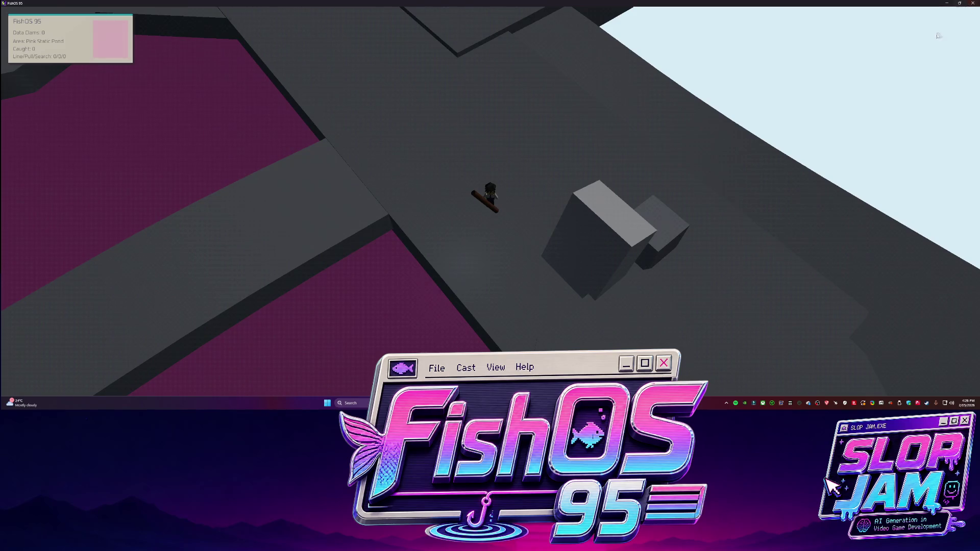
pyautogui.click(973, 3)
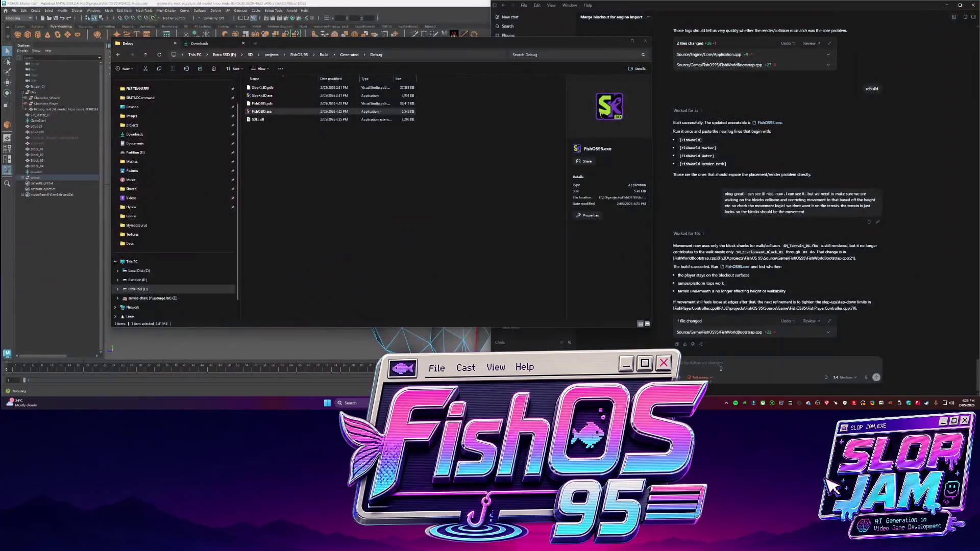
# - Draft a movement overhaul request so the player can't walk off the single blocks object's collision
pyautogui.write('lets do a movement over')
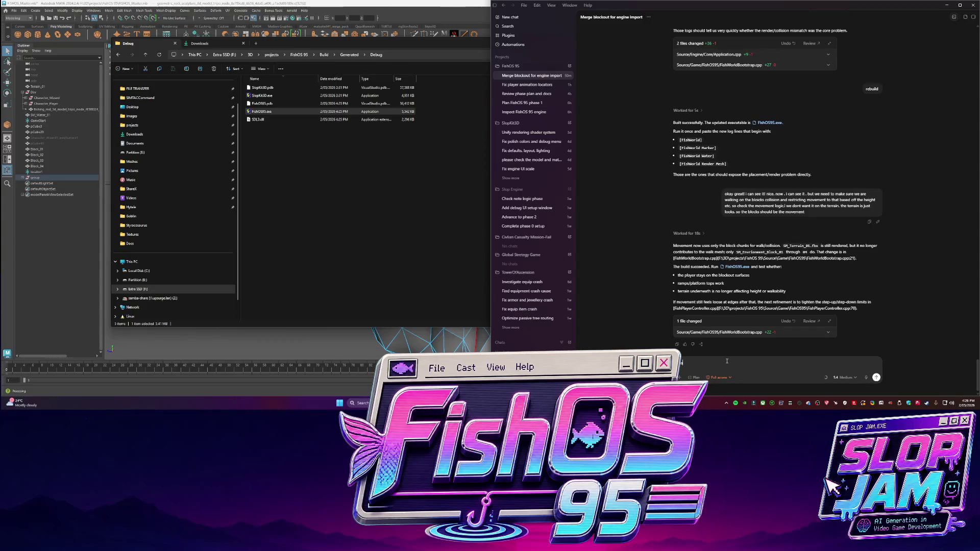
pyautogui.write('ha')
pyautogui.write('l and the collision')
pyautogui.write('he blocks. right now we')
pyautogui.write(' have a')
pyautogui.write(' bunch of blocks on the single object. we')
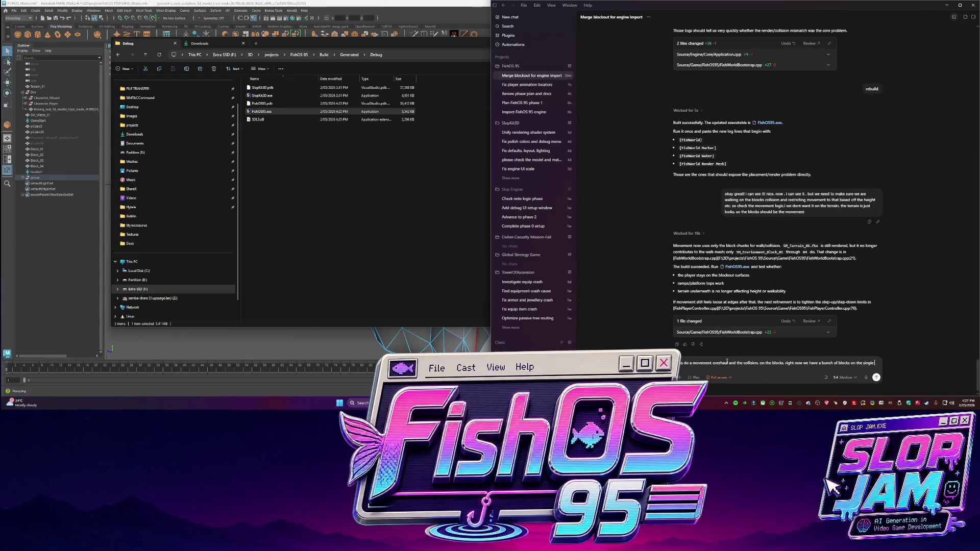
pyautogui.press('BackSpace')
pyautogui.press('BackSpace')
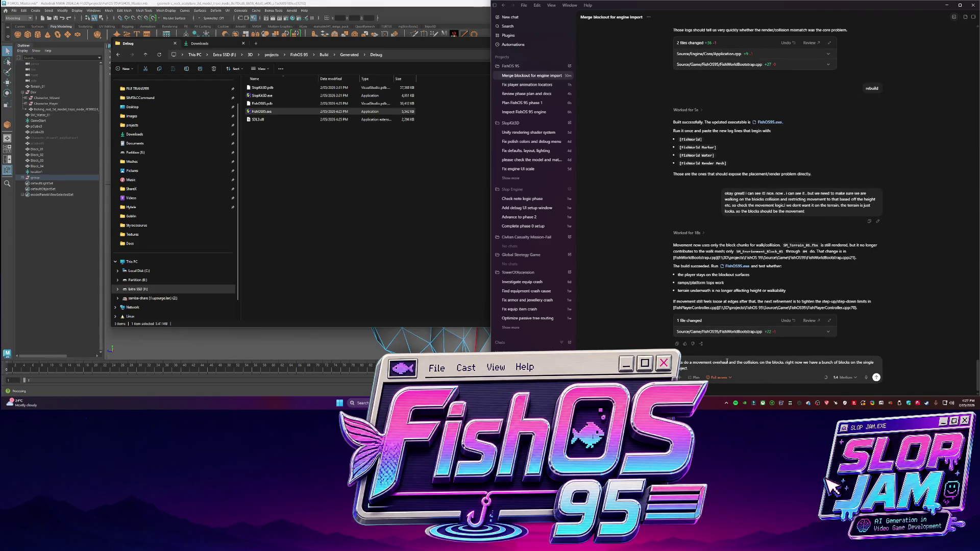
pyautogui.press('BackSpace')
pyautogui.press('BackSpace')
pyautogui.press('BackSpace')
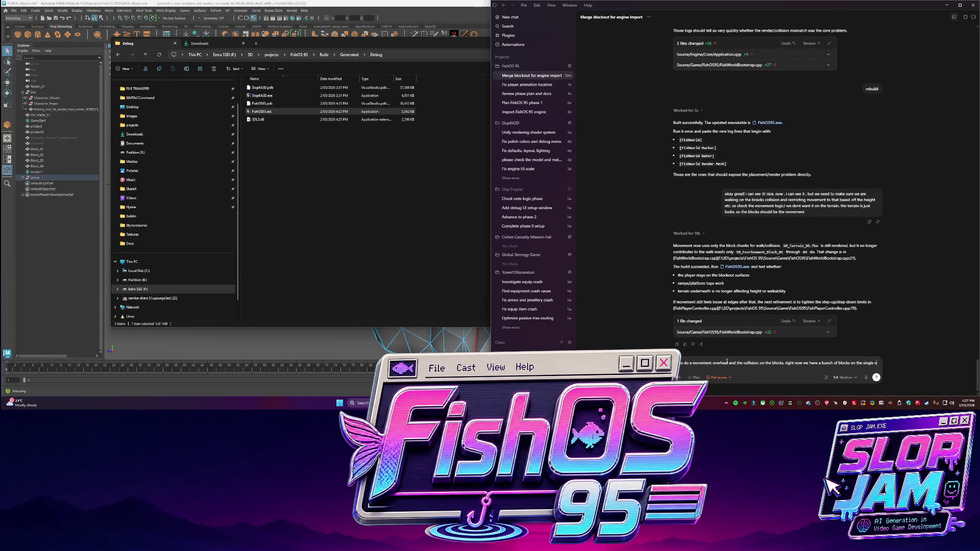
pyautogui.write('blocks on the single oject. was w')
pyautogui.write('ant to make ')
pyautogui.write('sure')
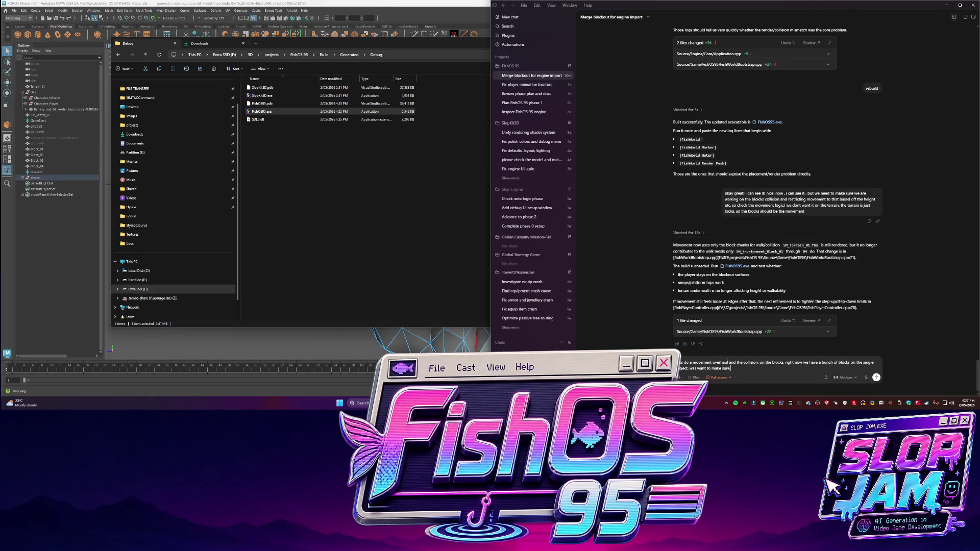
pyautogui.write(' we dont let the player go')
pyautogui.write(' off the bl')
pyautogui.write('ocks. ')
pyautogui.write('this is our bounda')
pyautogui.write('ry for where we can')
pyautogui.write(' walk.')
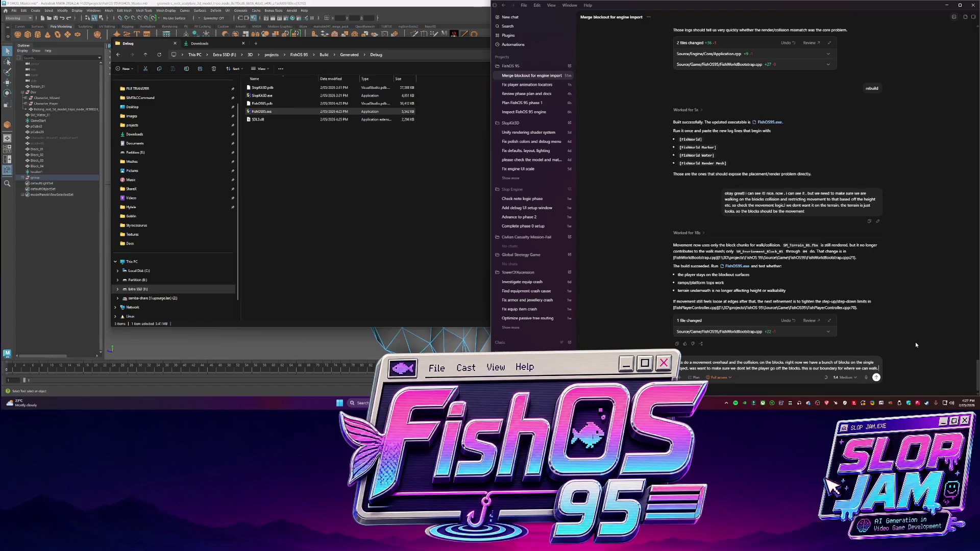
pyautogui.hotkey('shift', 'Return')
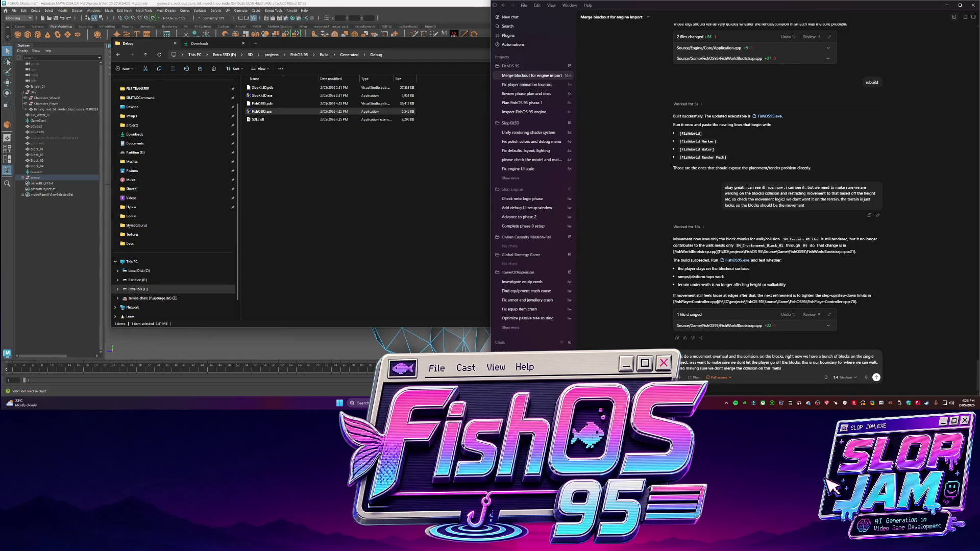
pyautogui.write('lso making sure we dont merge the collision on this mesh. we want the blo')
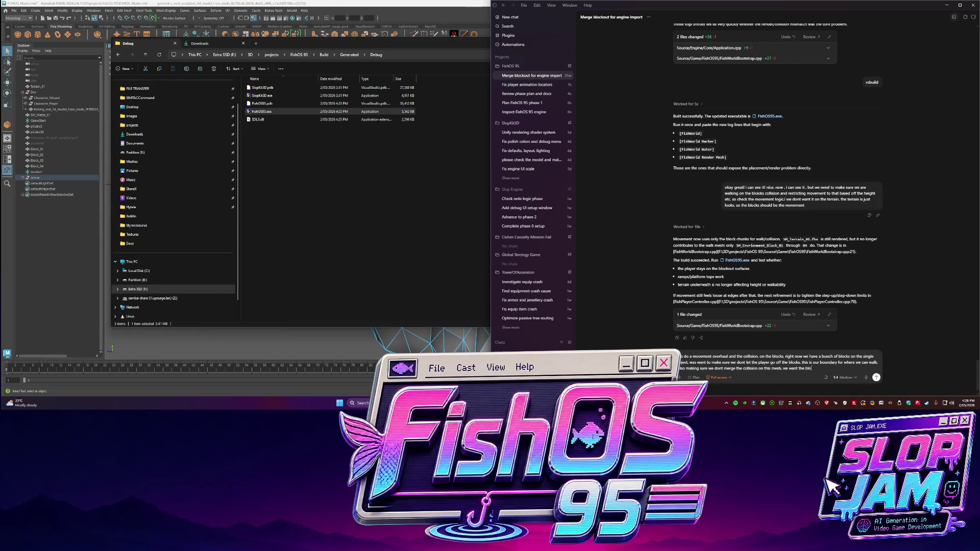
pyautogui.write('ck coll')
pyautogui.click(262, 103)
# - Relaunch FishOS95.exe, walk the player over the blocks and floor, and drop a screenshot into the chat
pyautogui.doubleClick(263, 111)
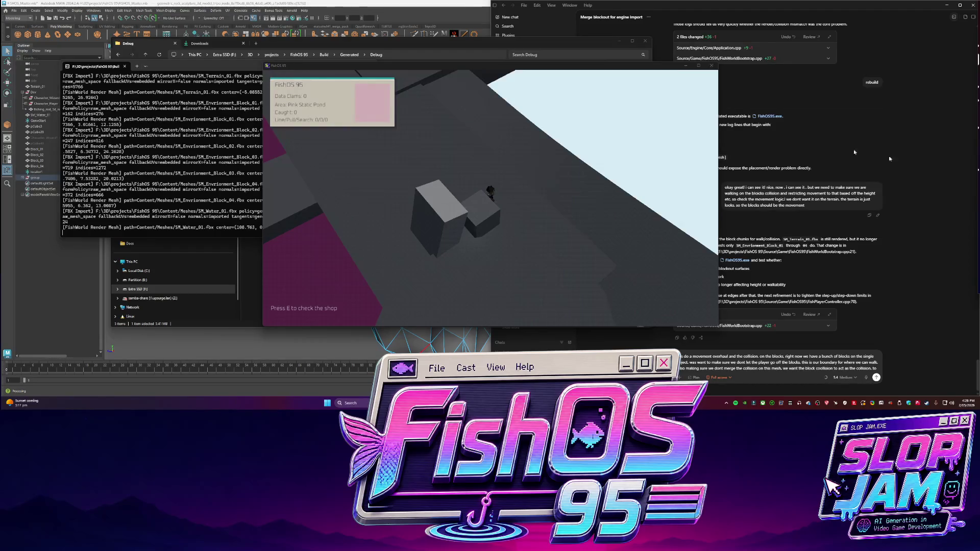
pyautogui.press('s')
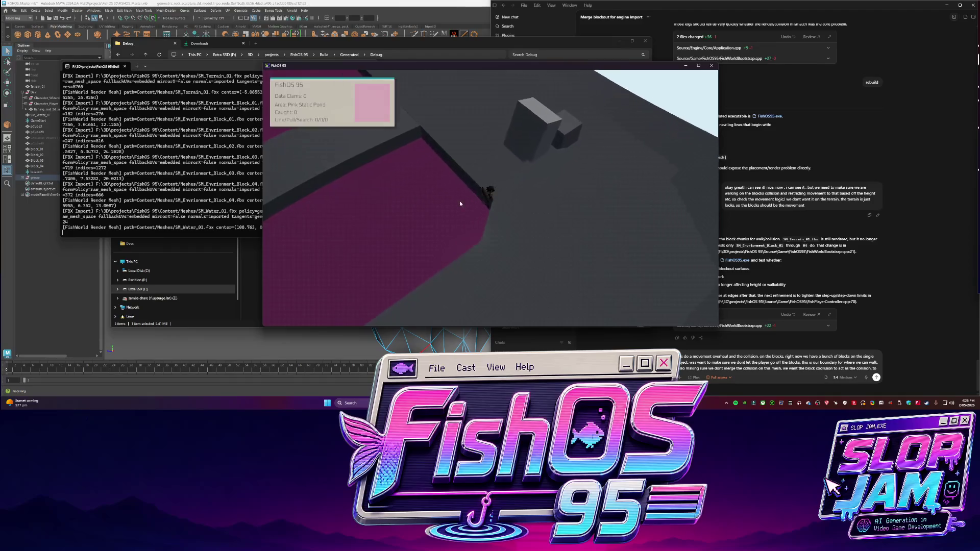
pyautogui.press('a')
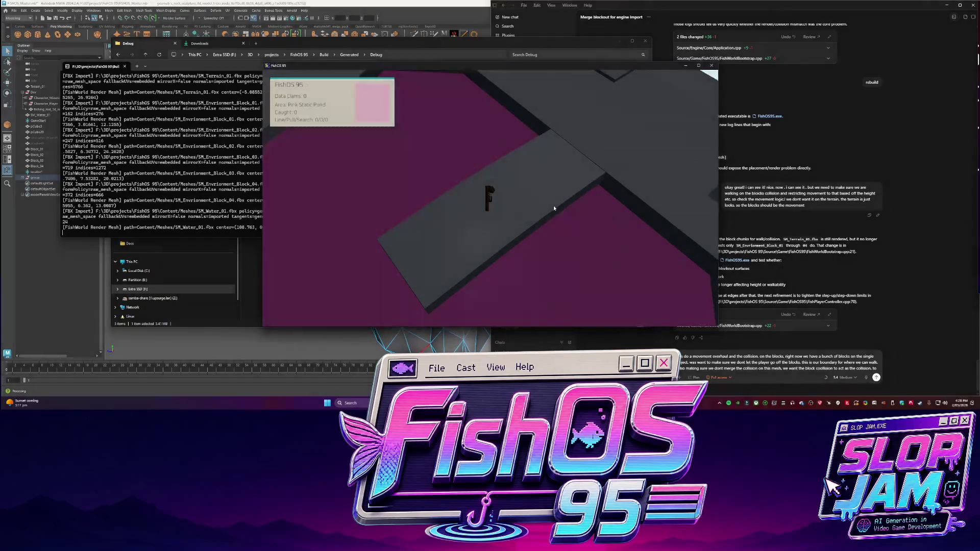
pyautogui.moveTo(919, 363); pyautogui.dragTo(768, 347)
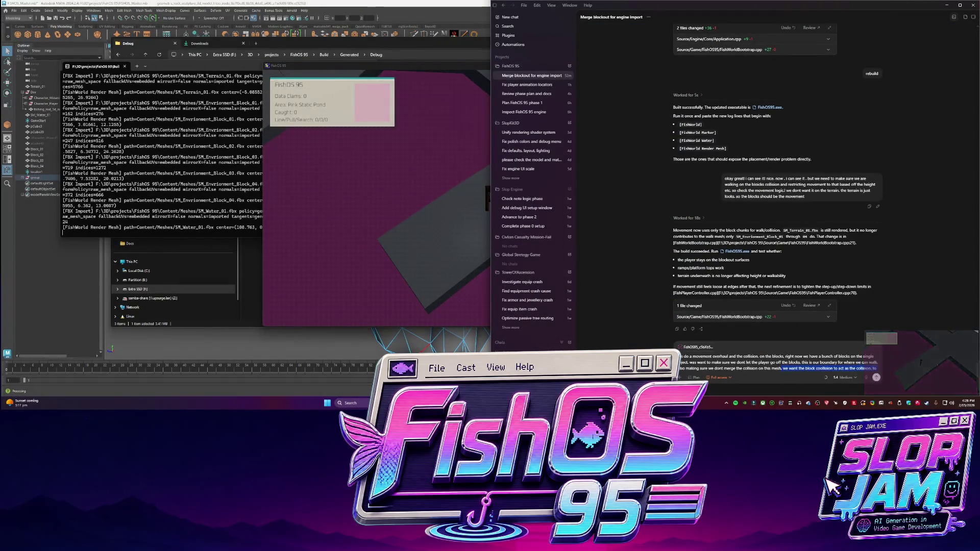
# - Finish and send the movement-overhaul request with the screenshot attached, then switch to Maya
pyautogui.write('nsure')
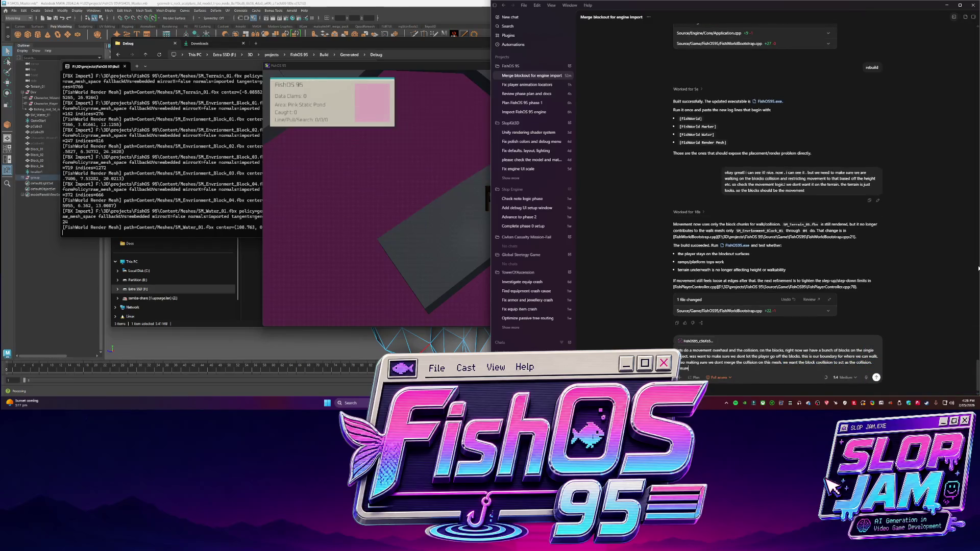
pyautogui.write('t')
pyautogui.write('ff edges like this. so')
pyautogui.write(' please doa movement and collision')
pyautogui.write(' walking ar')
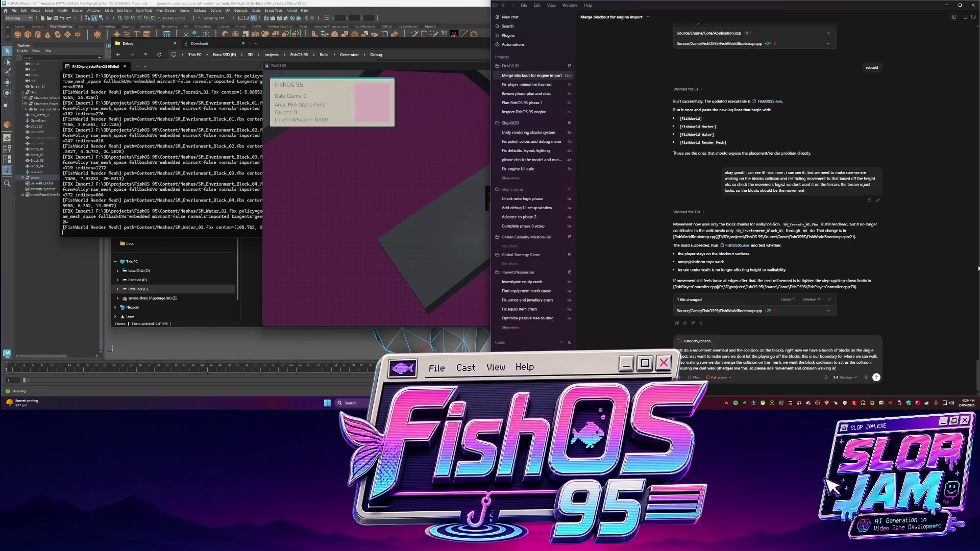
pyautogui.write(' plan i')
pyautogui.write(' and')
pyautogui.write('king i')
pyautogui.write(' we can move on')
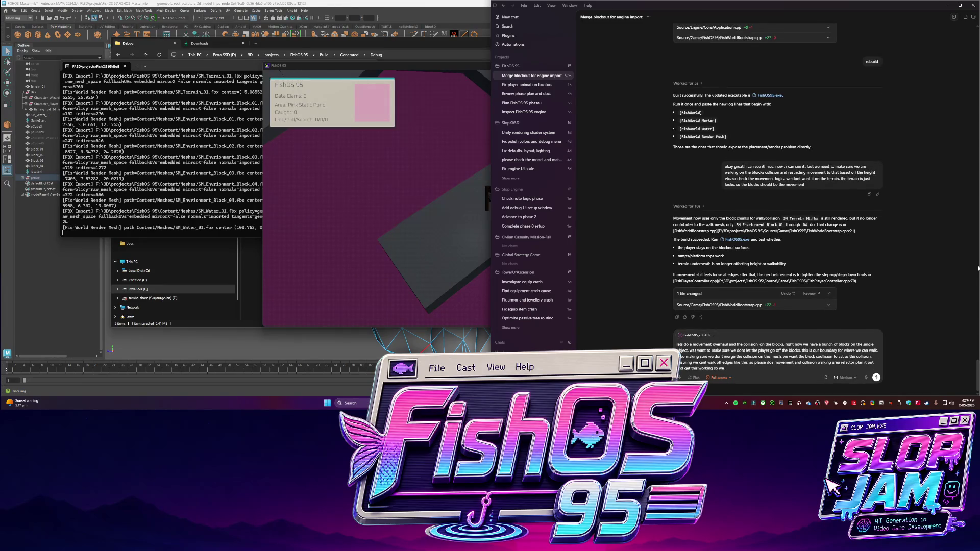
pyautogui.press('Return')
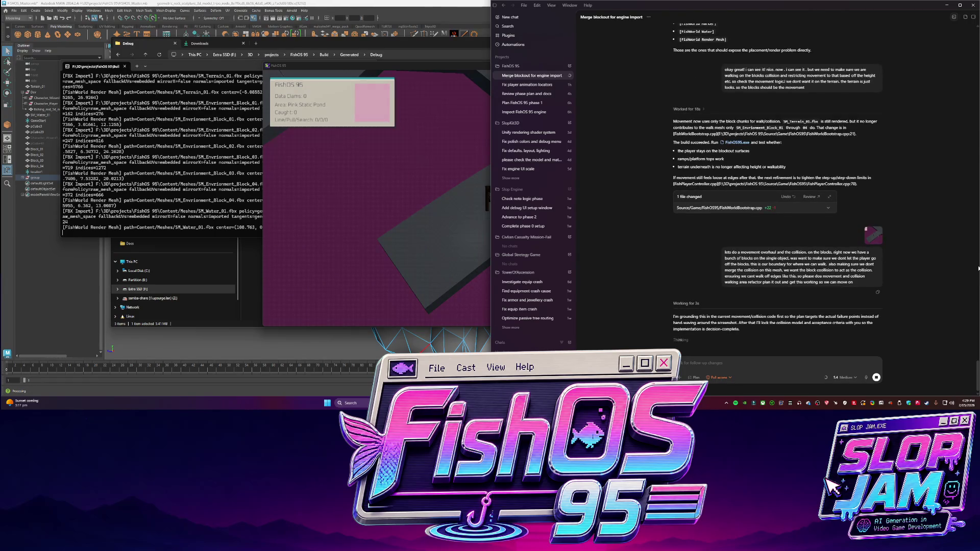
pyautogui.click(376, 173)
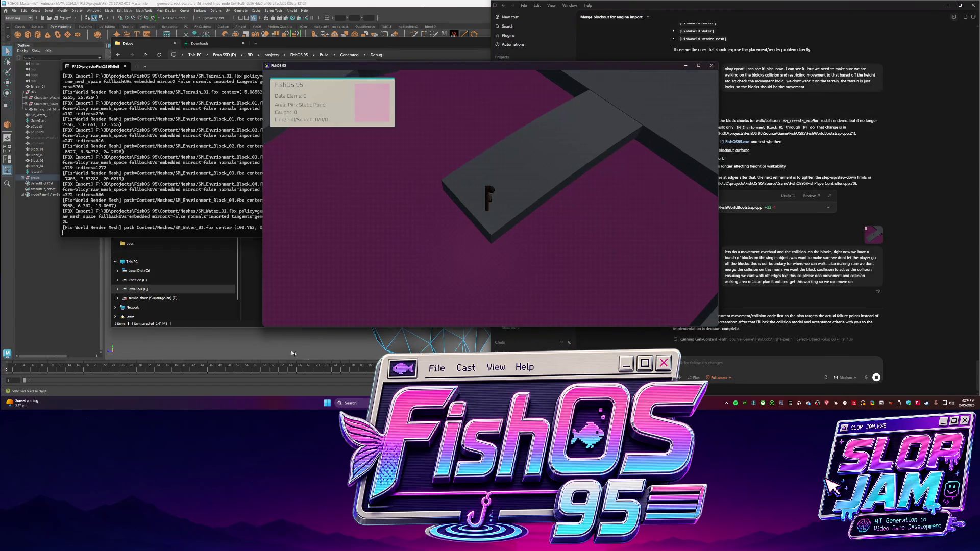
pyautogui.hotkey('alt', 'Tab')
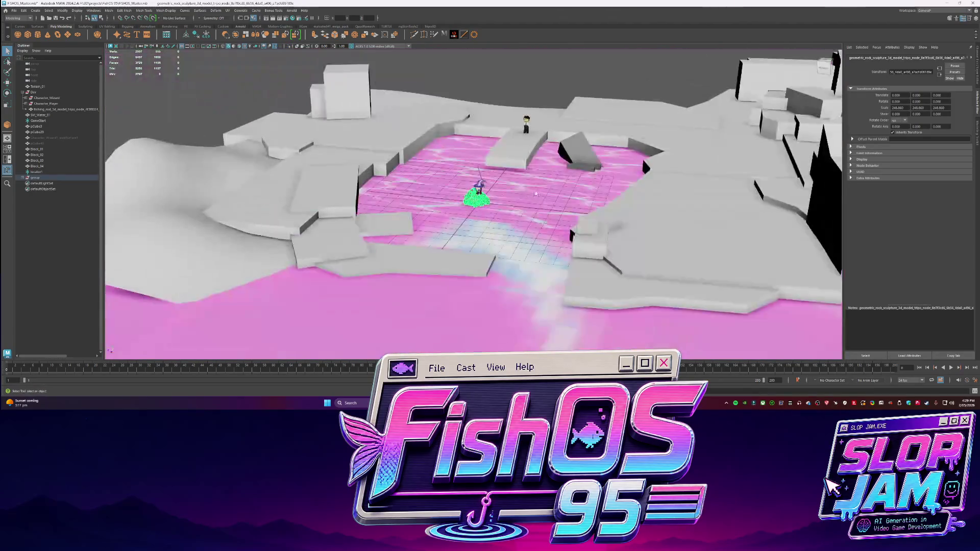
# - Raise the head sculpture to 112 in Y onto the grey wall, then rotate and enlarge it
pyautogui.press('w')
pyautogui.moveTo(482, 176)
pyautogui.mouseDown()
pyautogui.moveTo(482, 167)
pyautogui.moveTo(475, 199)
pyautogui.moveTo(673, 99)
pyautogui.moveTo(766, 182)
pyautogui.mouseUp()
pyautogui.press('f')
pyautogui.moveTo(488, 174)
pyautogui.keyDown('alt'); pyautogui.mouseDown()
pyautogui.moveTo(487, 209)
pyautogui.moveTo(510, 214)
pyautogui.moveTo(490, 225)
pyautogui.mouseUp(); pyautogui.keyUp('alt')
pyautogui.click(449, 255)
pyautogui.moveTo(449, 255)
pyautogui.keyDown('alt'); pyautogui.mouseDown()
pyautogui.moveTo(497, 202)
pyautogui.moveTo(438, 217)
pyautogui.moveTo(453, 220)
pyautogui.mouseUp(); pyautogui.keyUp('alt')
pyautogui.click(480, 207)
pyautogui.press('e')
pyautogui.press('r')
# - Delete the grey cube pCube29 and rescale the head sculpture
pyautogui.click(475, 197)
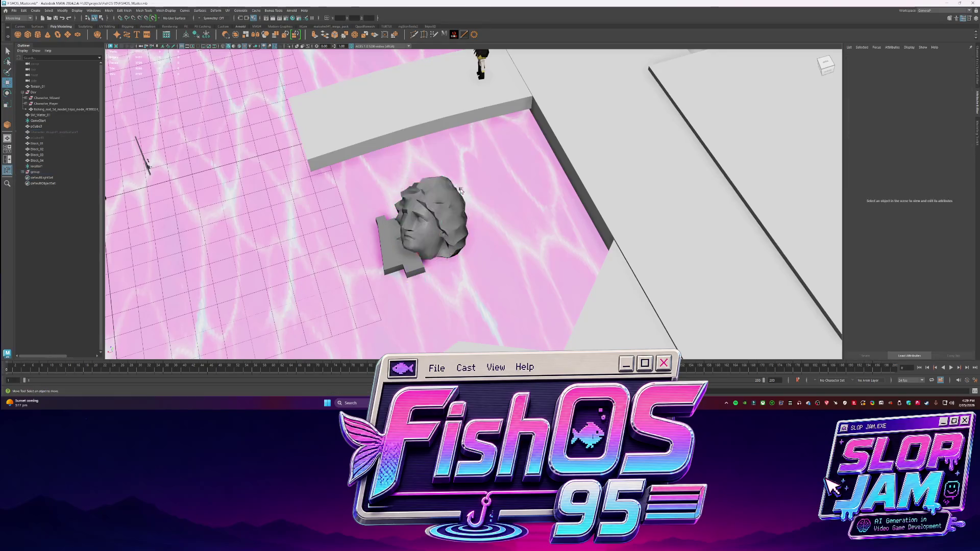
pyautogui.press('Delete')
pyautogui.click(426, 209)
pyautogui.press('w')
pyautogui.moveTo(419, 226)
pyautogui.keyDown('alt'); pyautogui.mouseDown()
pyautogui.moveTo(466, 221)
pyautogui.moveTo(381, 94)
pyautogui.moveTo(478, 202)
pyautogui.moveTo(460, 219)
pyautogui.moveTo(546, 216)
pyautogui.moveTo(475, 194)
pyautogui.mouseUp(); pyautogui.keyUp('alt')
pyautogui.click(381, 94)
pyautogui.click(479, 201)
pyautogui.press('r')
pyautogui.click(444, 229)
# - Extrude faces of the pCube41 mesh outward
pyautogui.scroll(3, 444, 229)
pyautogui.click(557, 215)
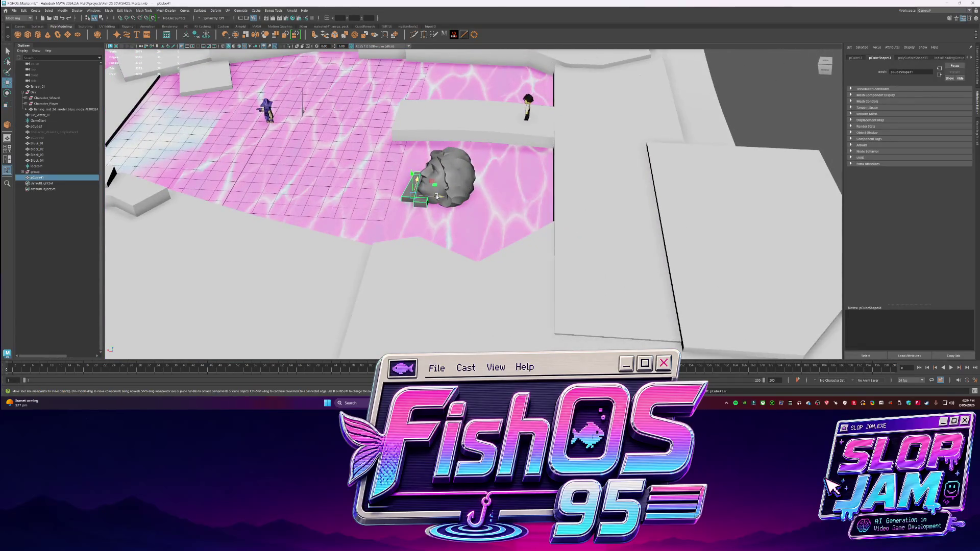
pyautogui.press('q')
pyautogui.click(476, 194)
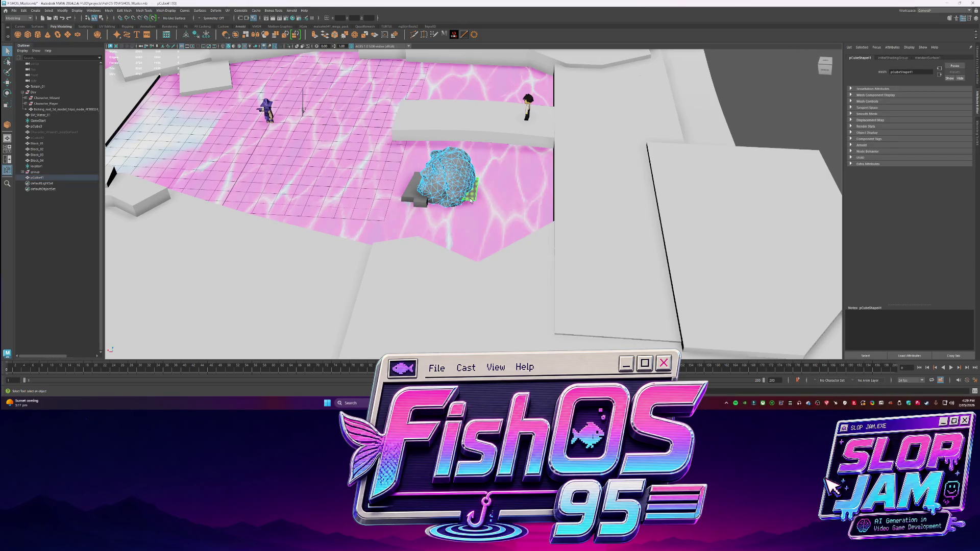
pyautogui.hotkey('ctrl', 'e')
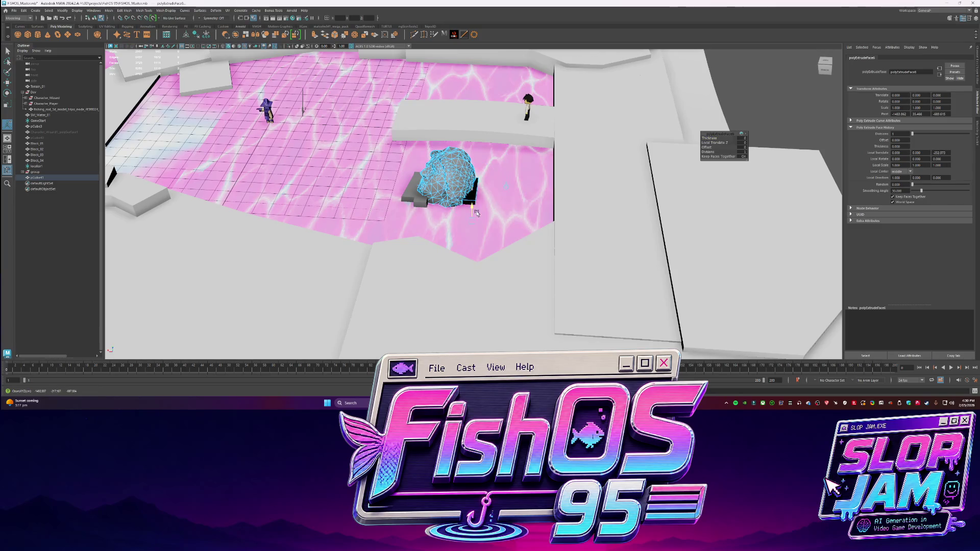
pyautogui.moveTo(471, 184); pyautogui.dragTo(470, 219)
pyautogui.press('q')
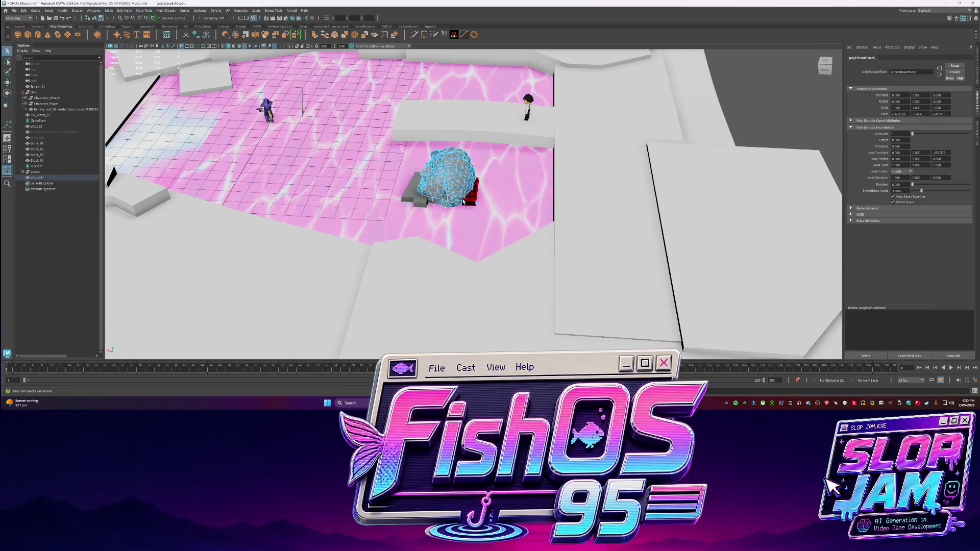
pyautogui.press('w')
# - Adjust the block's normals from the mesh display menu
pyautogui.click(166, 10)
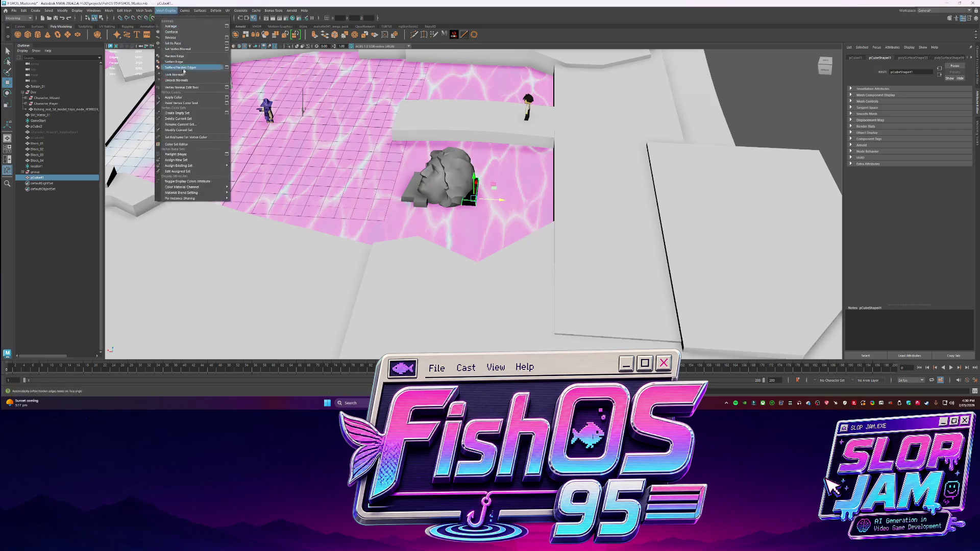
pyautogui.click(188, 40)
pyautogui.scroll(6, 466, 152)
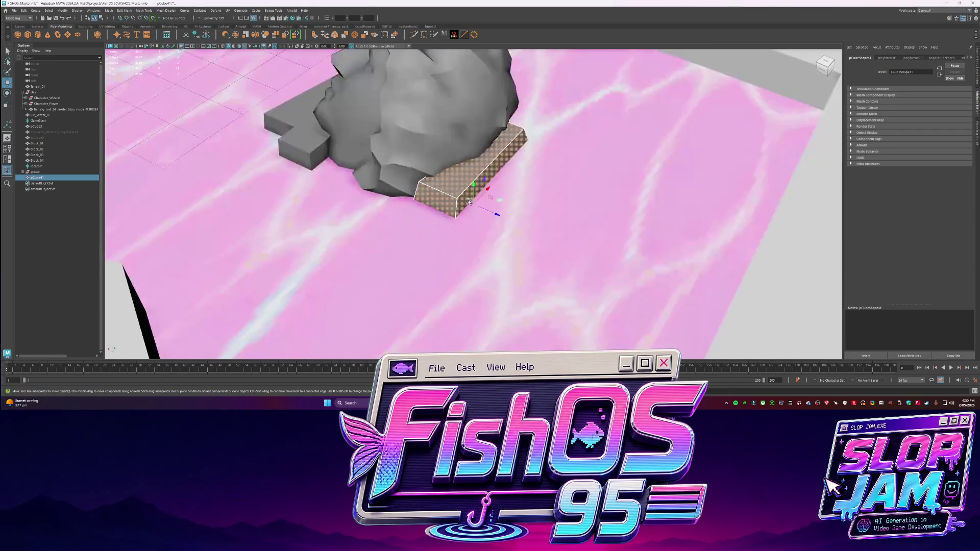
pyautogui.scroll(-5, 466, 153)
pyautogui.moveTo(466, 153)
pyautogui.keyDown('alt'); pyautogui.mouseDown()
pyautogui.moveTo(468, 210)
pyautogui.moveTo(418, 212)
pyautogui.mouseUp(); pyautogui.keyUp('alt')
pyautogui.scroll(5, 483, 205)
pyautogui.scroll(-3, 483, 206)
# - Extrude the box's end face into a tall block and a side face into another block
pyautogui.press('F11')
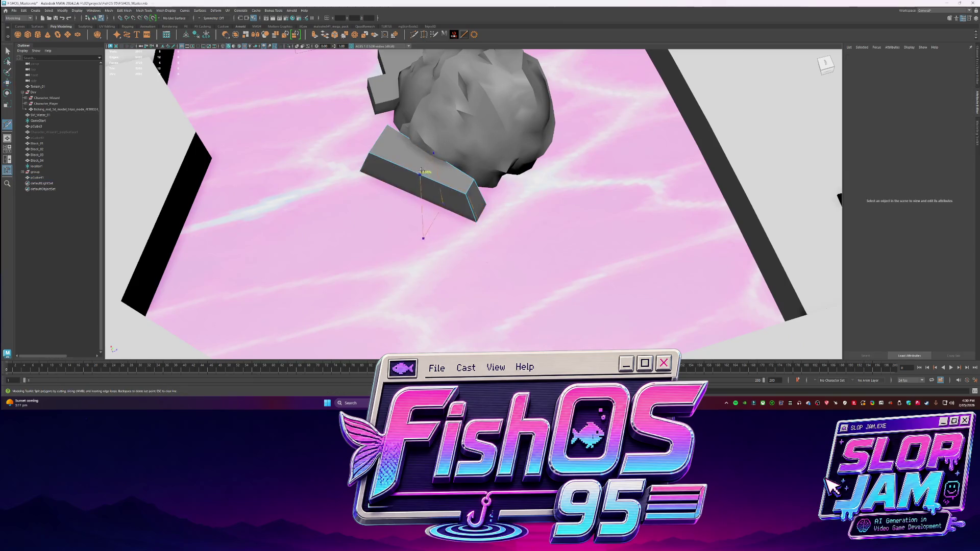
pyautogui.click(406, 147)
pyautogui.hotkey('ctrl', 'e')
pyautogui.moveTo(408, 153)
pyautogui.mouseDown()
pyautogui.moveTo(416, 139)
pyautogui.moveTo(441, 160)
pyautogui.moveTo(466, 227)
pyautogui.moveTo(449, 247)
pyautogui.moveTo(488, 257)
pyautogui.moveTo(422, 241)
pyautogui.moveTo(439, 219)
pyautogui.moveTo(427, 175)
pyautogui.moveTo(479, 181)
pyautogui.mouseUp()
pyautogui.click(444, 163)
pyautogui.hotkey('ctrl', 'e')
pyautogui.press('w')
pyautogui.press('F8')
pyautogui.press('q')
# - Move the block's top face and return to object mode on pCube41
pyautogui.press('F11')
pyautogui.click(427, 175)
pyautogui.press('w')
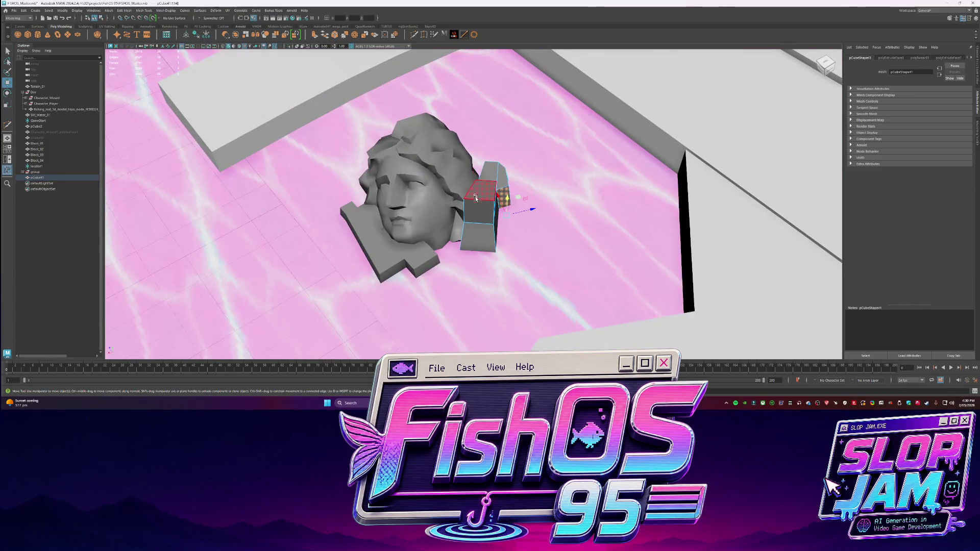
pyautogui.press('F8')
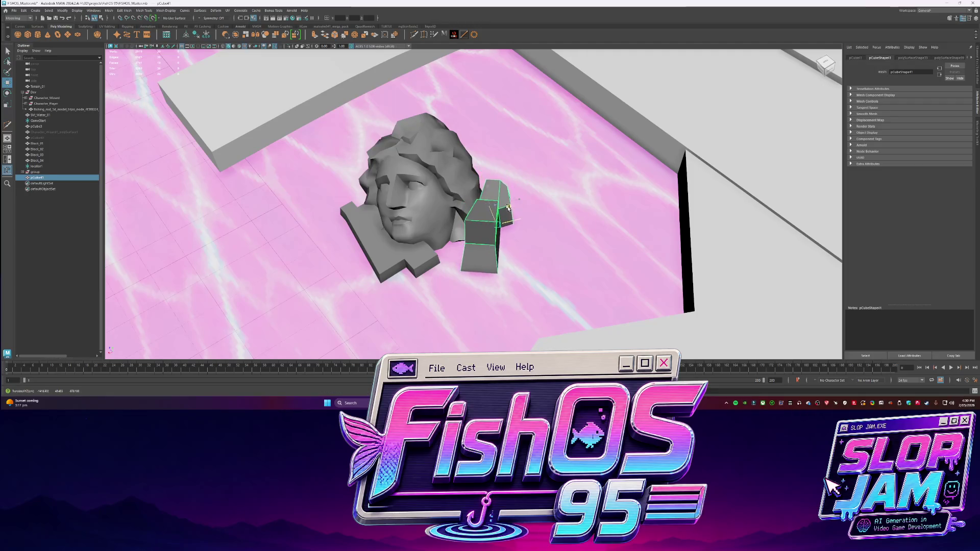
pyautogui.keyDown('alt'); pyautogui.moveTo(513, 190); pyautogui.dragTo(500, 174); pyautogui.keyUp('alt')
# - Create a new cube beside the head and flatten it into a slab
pyautogui.click(28, 34)
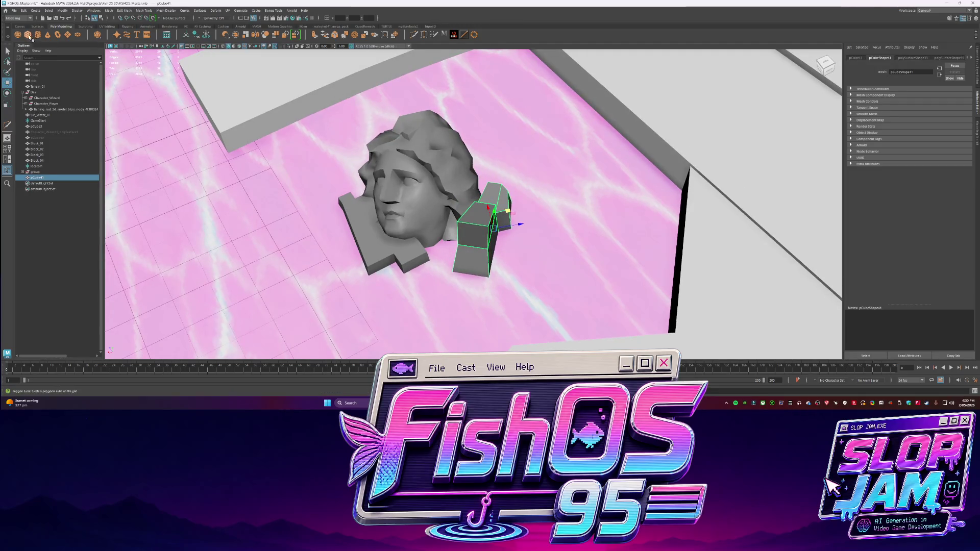
pyautogui.scroll(-5, 302, 274)
pyautogui.moveTo(302, 229)
pyautogui.keyDown('alt'); pyautogui.mouseDown()
pyautogui.moveTo(302, 274)
pyautogui.moveTo(489, 198)
pyautogui.moveTo(561, 200)
pyautogui.mouseUp(); pyautogui.keyUp('alt')
pyautogui.press('r')
pyautogui.press('w')
pyautogui.press('f')
pyautogui.scroll(3, 562, 200)
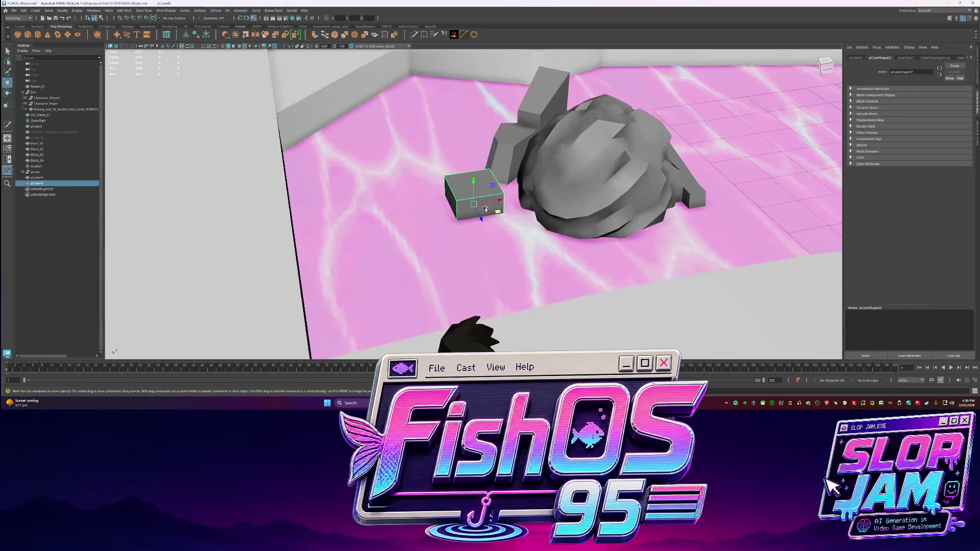
pyautogui.press('e')
pyautogui.moveTo(500, 202); pyautogui.dragTo(488, 194)
pyautogui.press('w')
# - Frame and orbit the view over the SM_Water_01 pool, then return to Codex
pyautogui.click(487, 214)
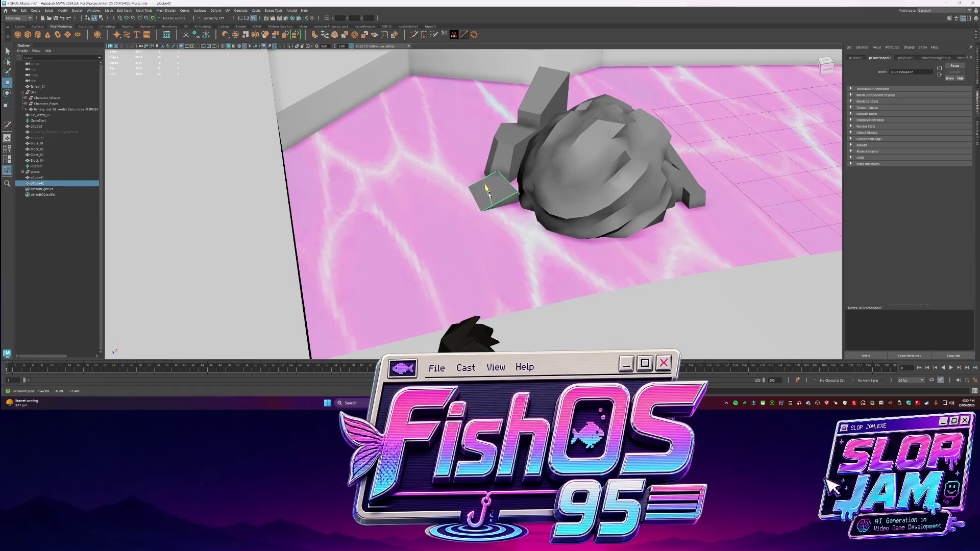
pyautogui.press('f')
pyautogui.scroll(-3, 532, 175)
pyautogui.keyDown('alt'); pyautogui.moveTo(532, 175); pyautogui.dragTo(454, 195); pyautogui.keyUp('alt')
pyautogui.scroll(3, 486, 189)
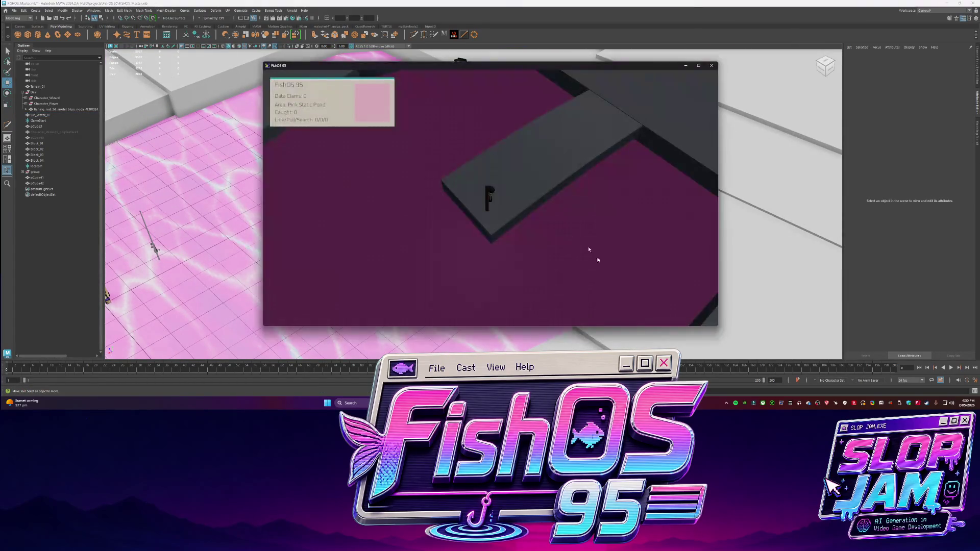
pyautogui.press('Escape')
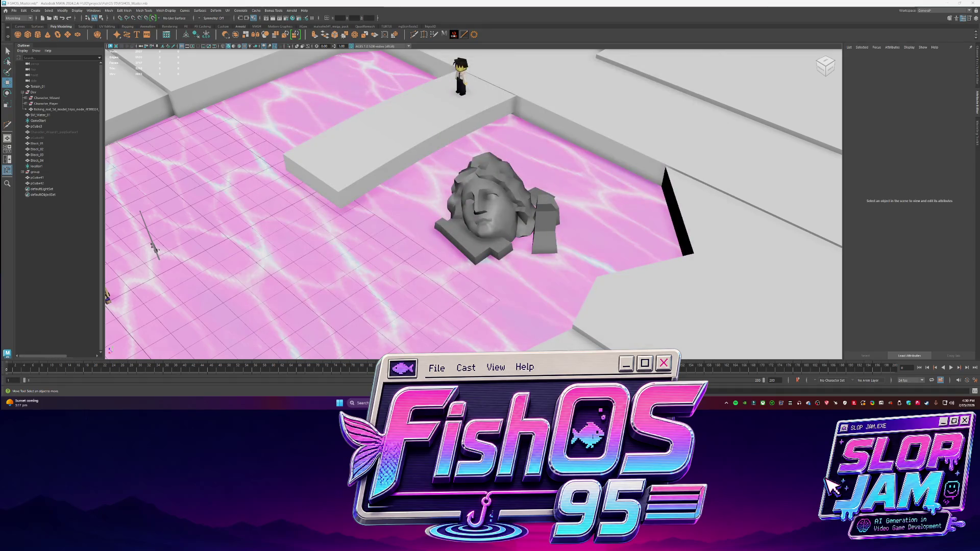
pyautogui.hotkey('alt', 'Tab')
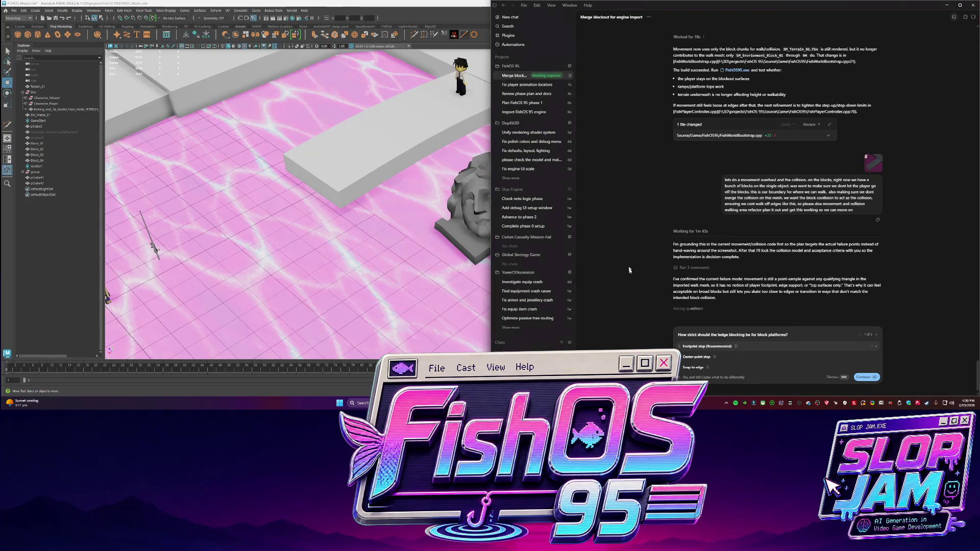
# - Answer the ledge-blocking and walkable-collision questions, then approve implementing the collision refactor plan
pyautogui.click(736, 347)
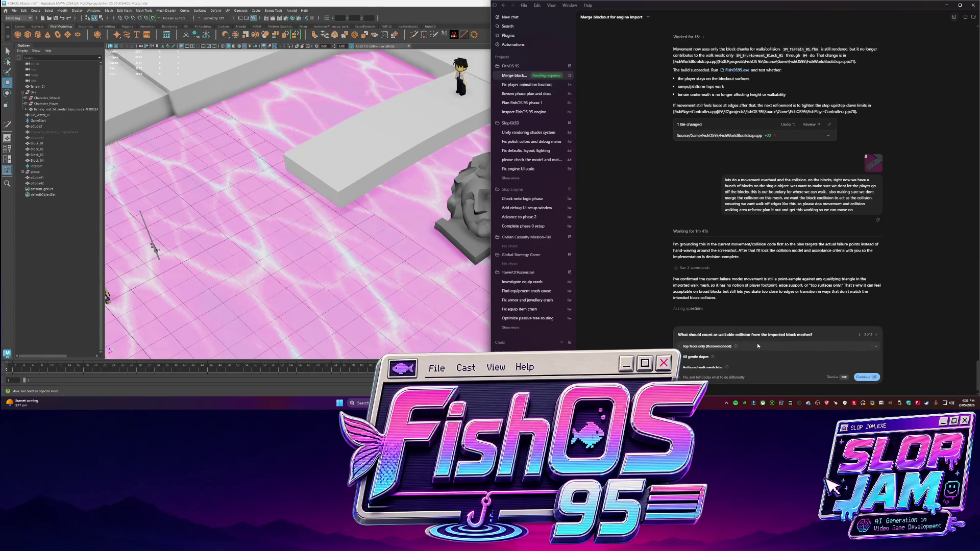
pyautogui.click(757, 346)
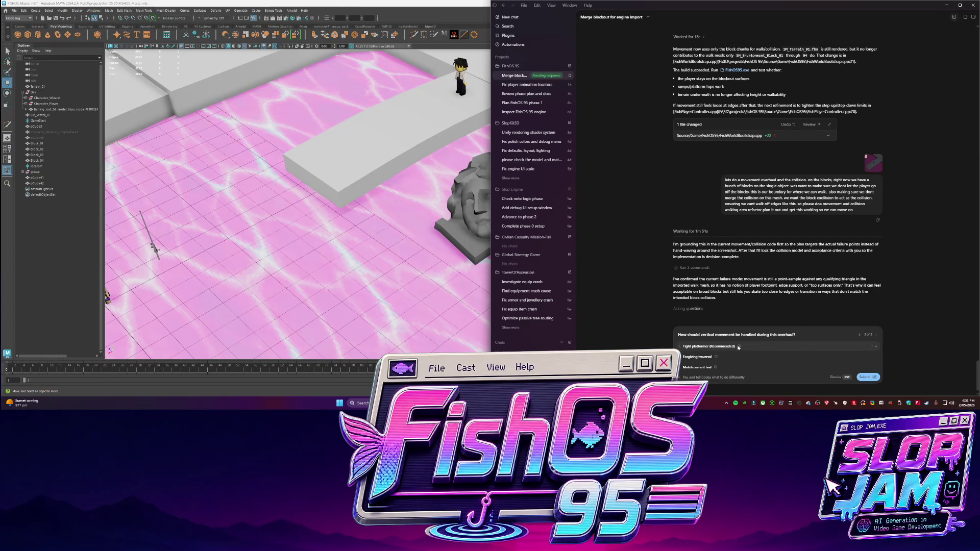
pyautogui.moveTo(739, 348)
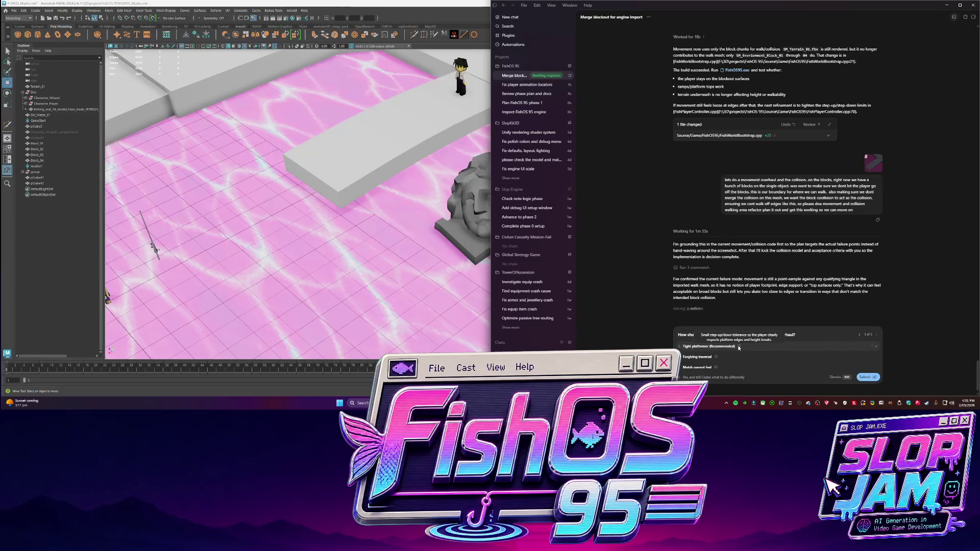
pyautogui.click(741, 347)
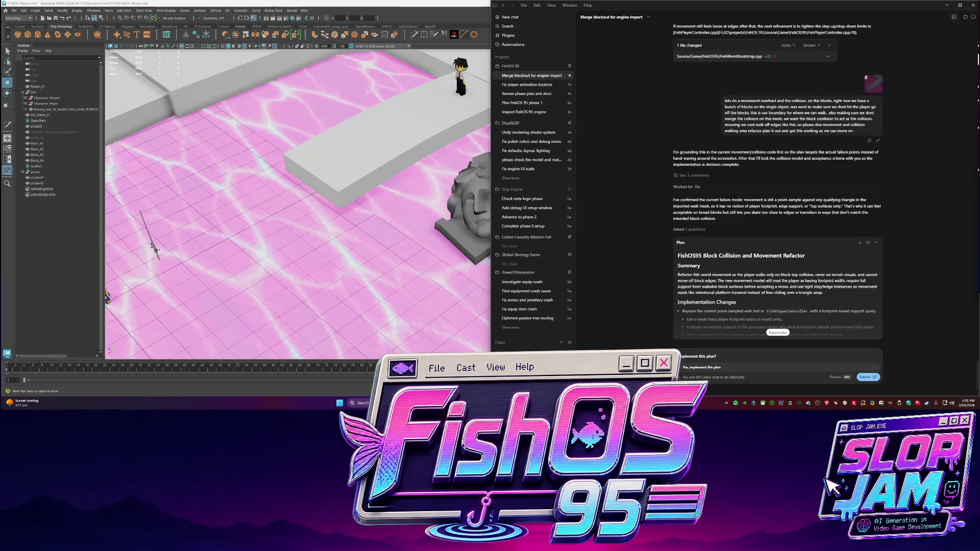
pyautogui.click(706, 368)
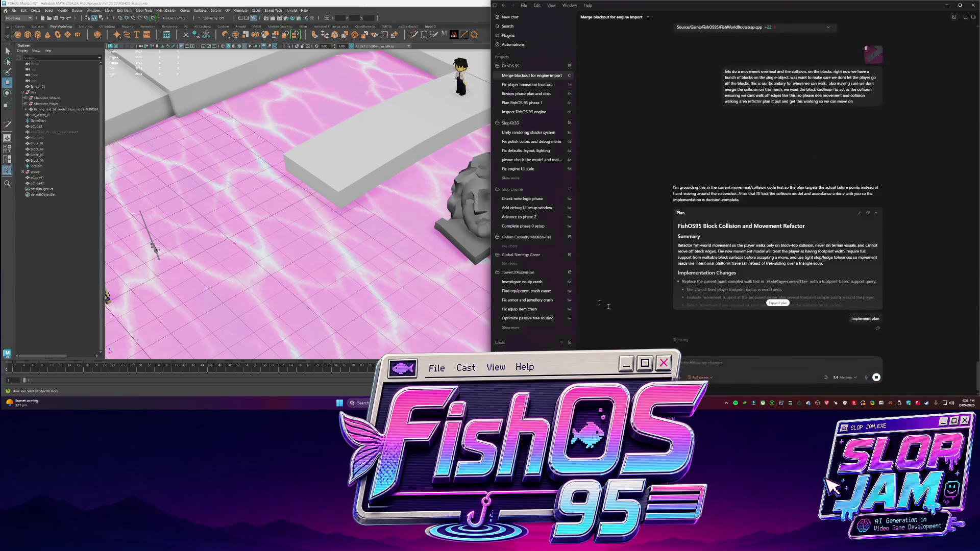
# - Bring the Maya scene forward and orbit close to the rock sculpture on the water
pyautogui.click(417, 183)
pyautogui.scroll(-5, 418, 183)
pyautogui.keyDown('alt'); pyautogui.moveTo(418, 183); pyautogui.dragTo(530, 232); pyautogui.keyUp('alt')
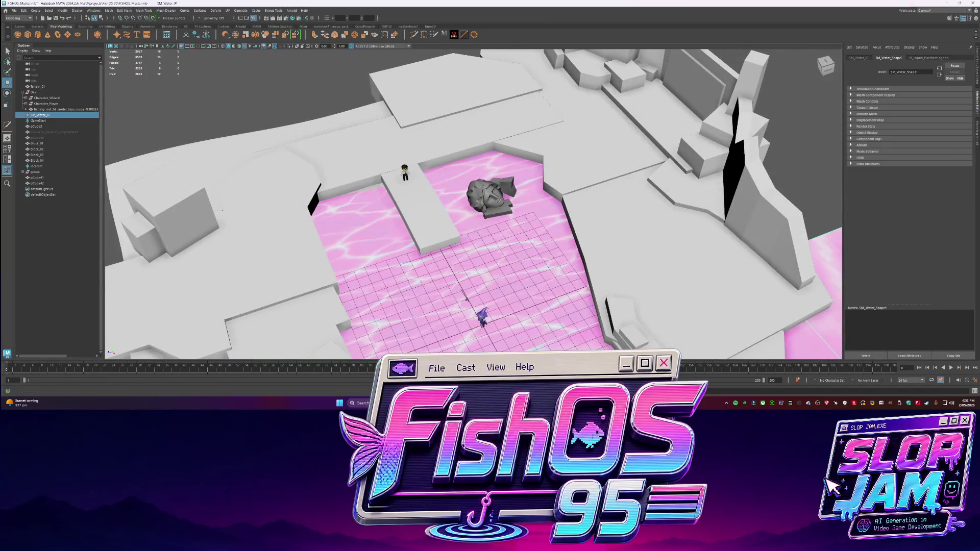
pyautogui.click(357, 367)
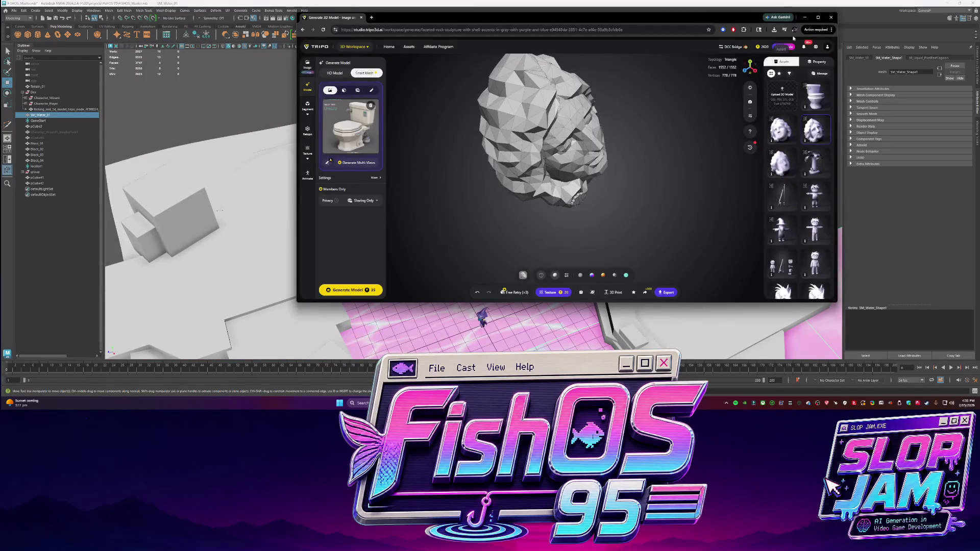
pyautogui.click(804, 18)
pyautogui.scroll(3, 581, 224)
pyautogui.keyDown('alt'); pyautogui.moveTo(581, 224); pyautogui.dragTo(503, 237); pyautogui.keyUp('alt')
# - Unparent the rock sculpture head to the top level and rename it Prop_Head
pyautogui.click(498, 239)
pyautogui.scroll(-8, 498, 239)
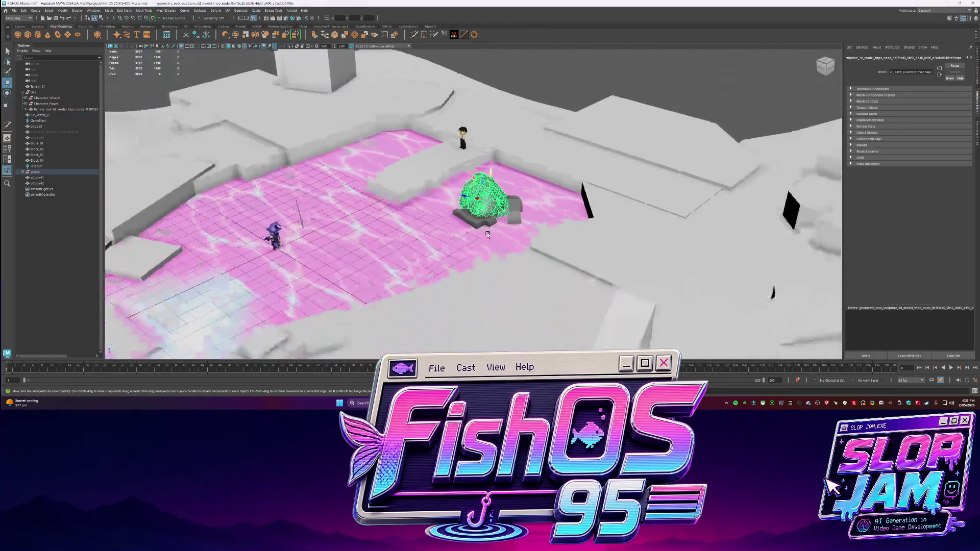
pyautogui.click(203, 35)
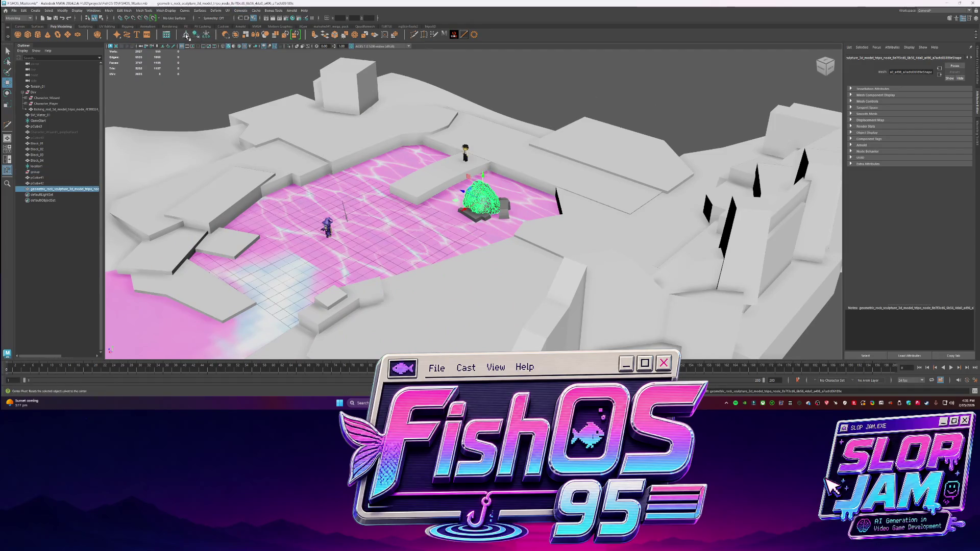
pyautogui.doubleClick(64, 189)
pyautogui.write('Rock')
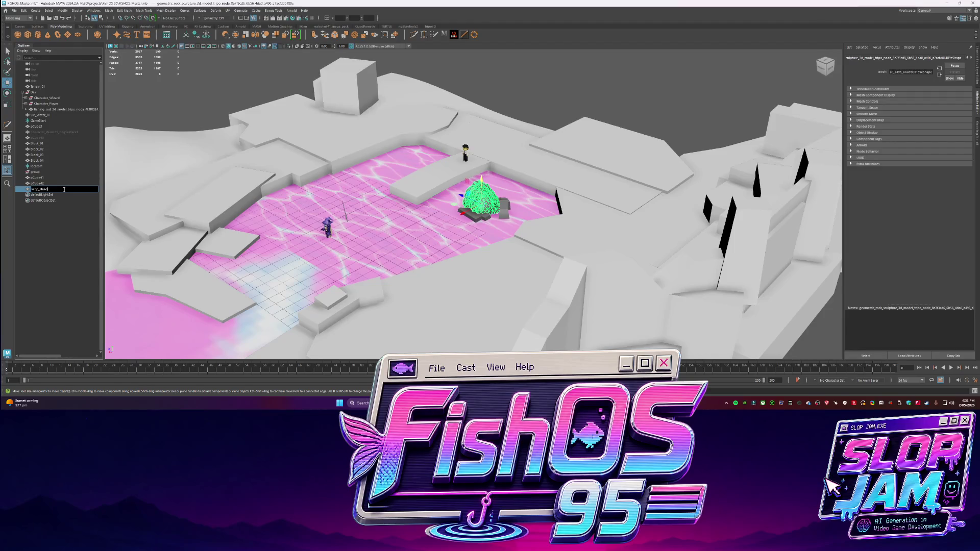
pyautogui.write('Head')
pyautogui.press('Return')
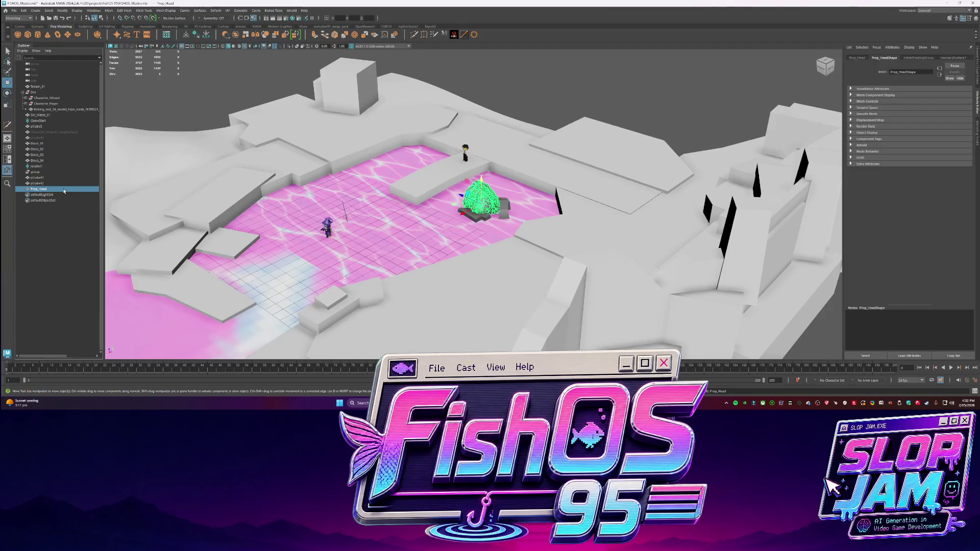
# - Deselect Prop_Head and reframe the view toward the character on the walkway
pyautogui.click(540, 102)
pyautogui.moveTo(539, 102)
pyautogui.keyDown('alt'); pyautogui.mouseDown()
pyautogui.moveTo(532, 162)
pyautogui.moveTo(556, 185)
pyautogui.moveTo(542, 201)
pyautogui.moveTo(544, 192)
pyautogui.mouseUp(); pyautogui.keyUp('alt')
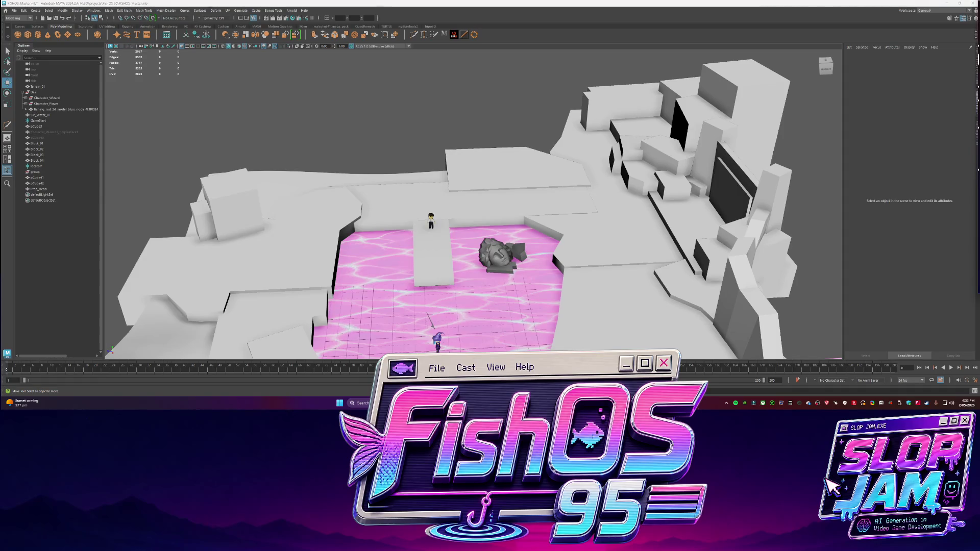
pyautogui.scroll(10, 547, 206)
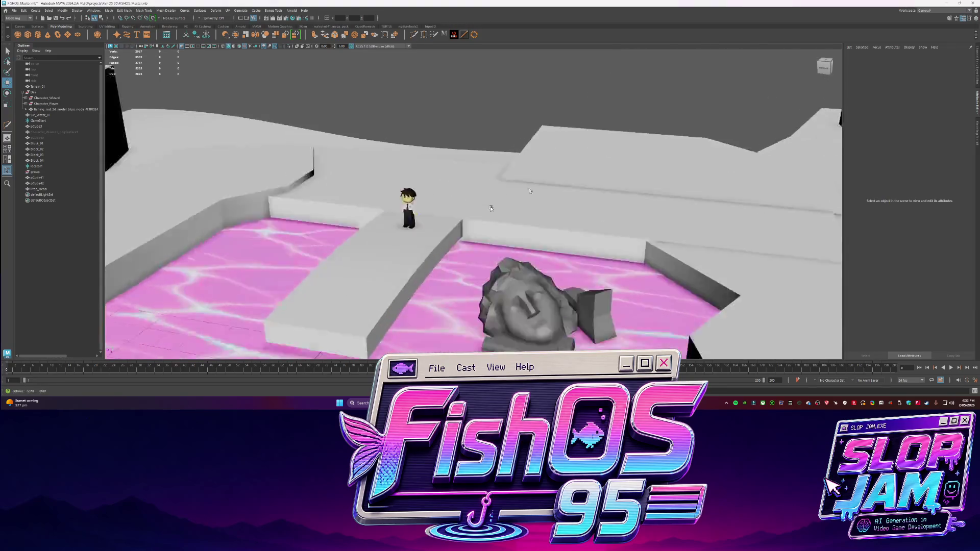
pyautogui.keyDown('alt'); pyautogui.moveTo(588, 164); pyautogui.dragTo(549, 221, button='middle'); pyautogui.keyUp('alt')
pyautogui.hotkey('alt', 'Tab')
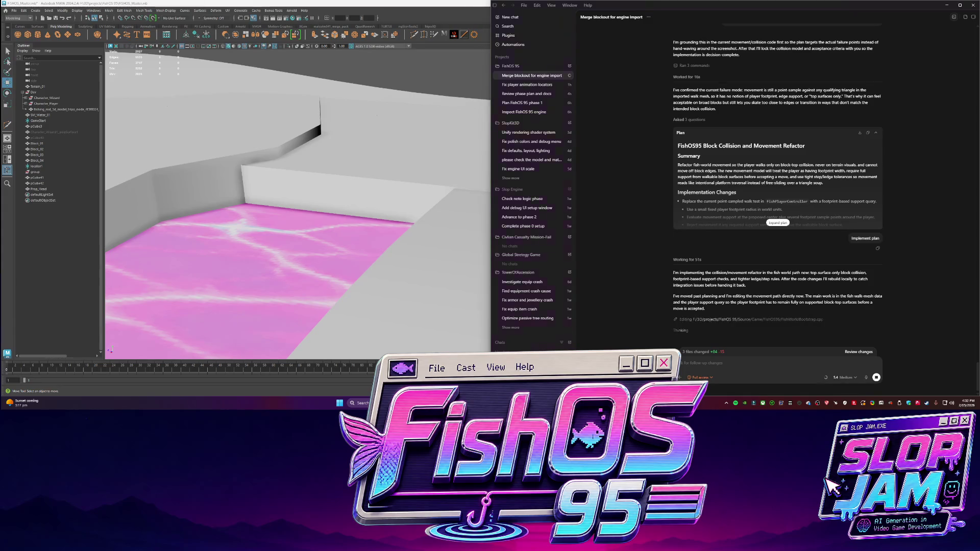
# - Switch to the Suno music library, then to the ChatGPT chat with the texture atlas sheet
pyautogui.hotkey('alt', 'Tab')
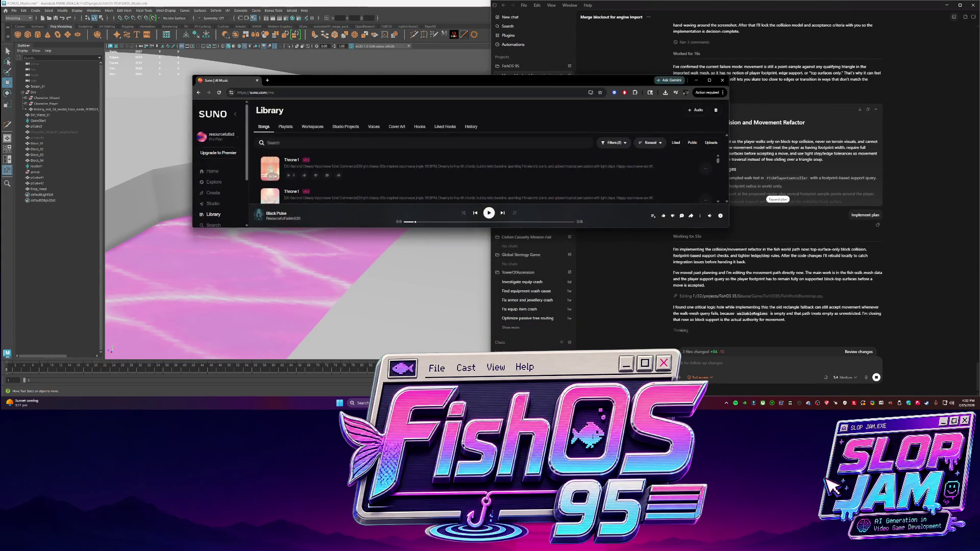
pyautogui.press('super+Tab')
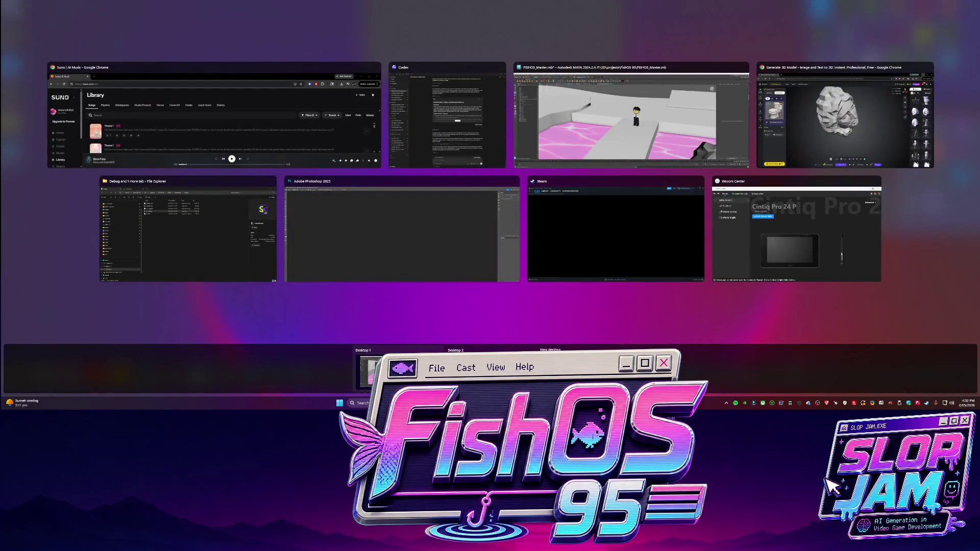
pyautogui.press('Escape')
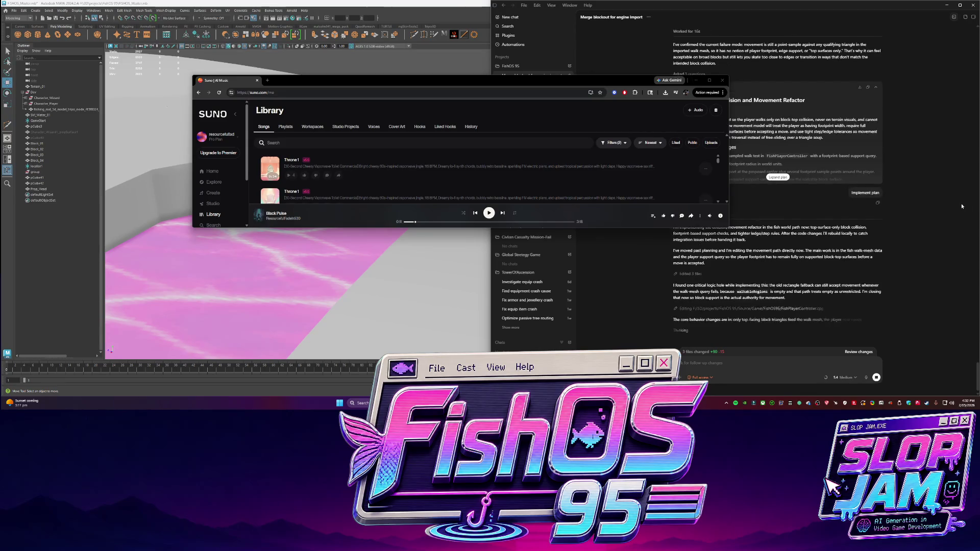
pyautogui.hotkey('alt', 'Tab')
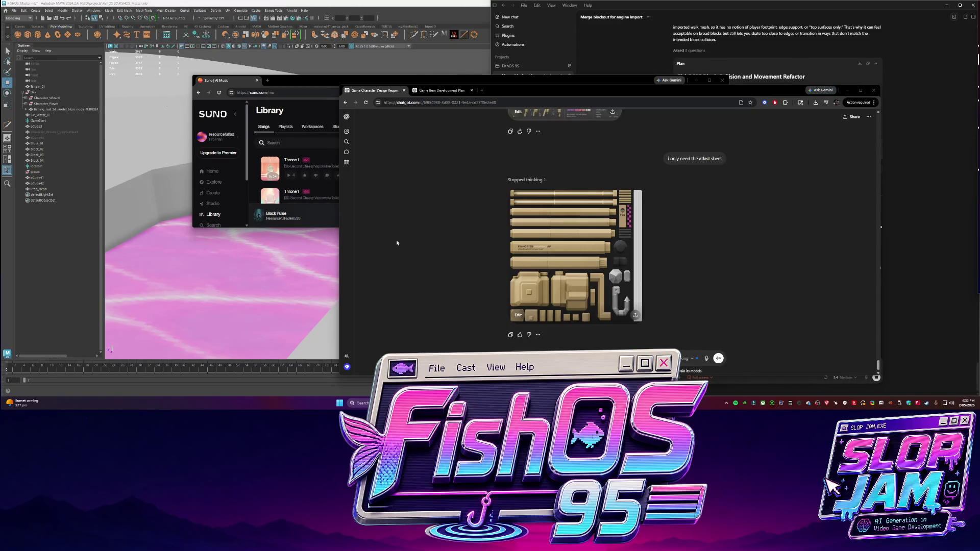
pyautogui.scroll(-10, 396, 242)
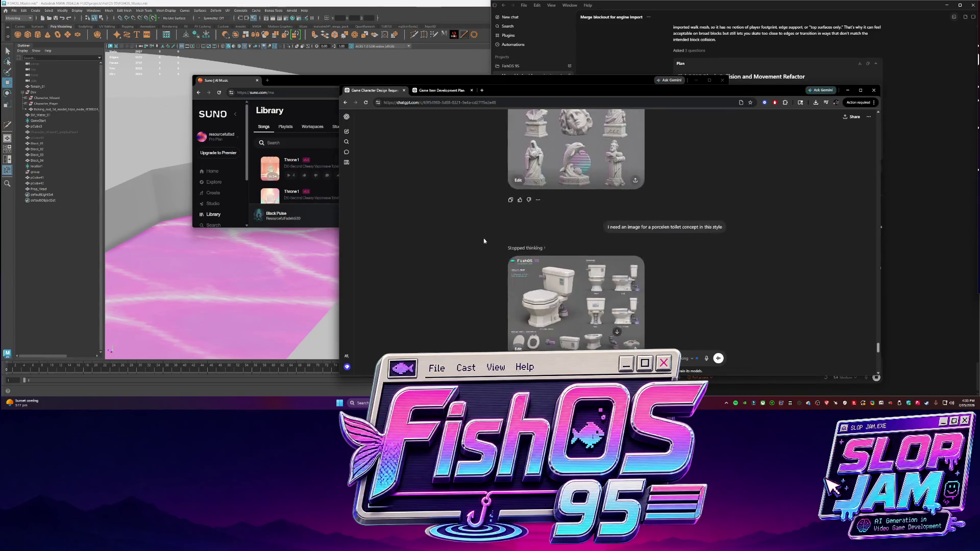
pyautogui.scroll(5, 484, 241)
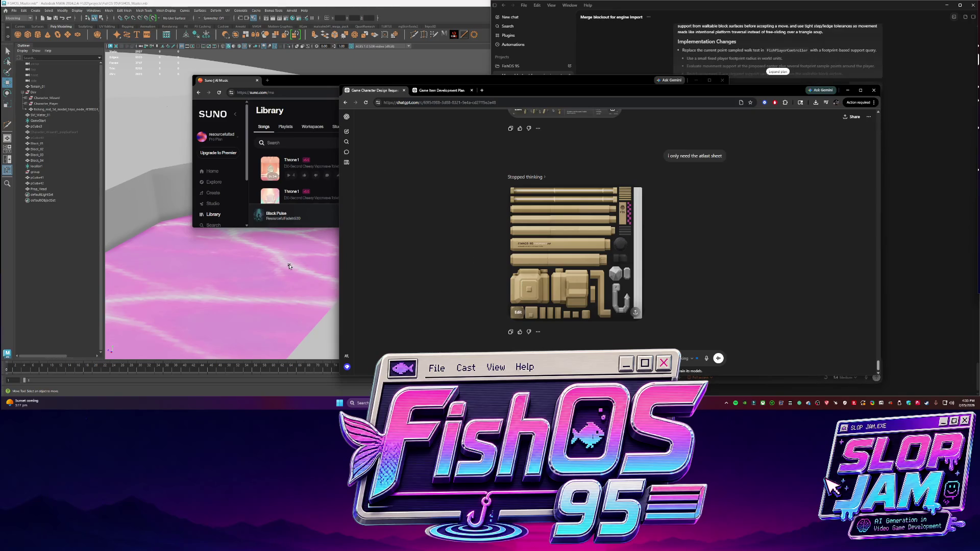
pyautogui.click(619, 26)
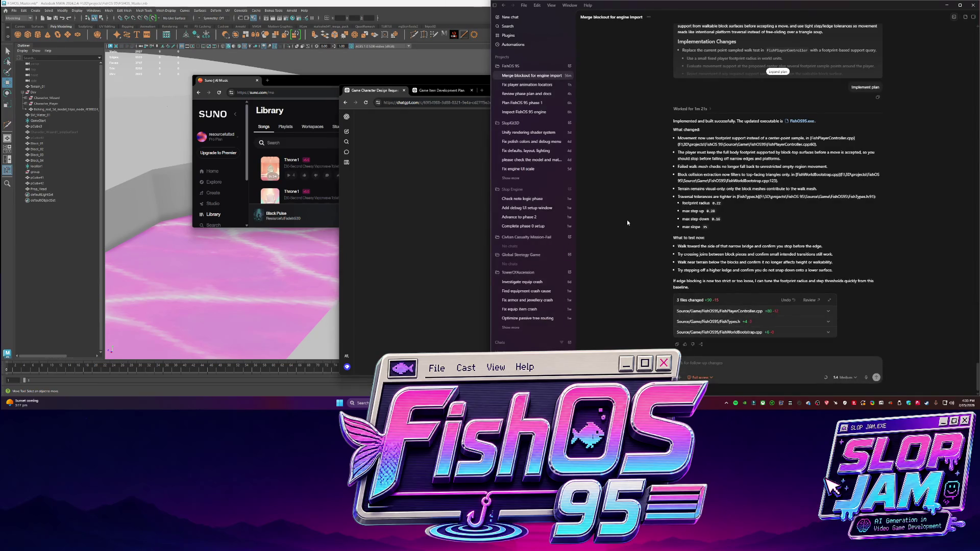
pyautogui.hotkey('alt', 'Tab')
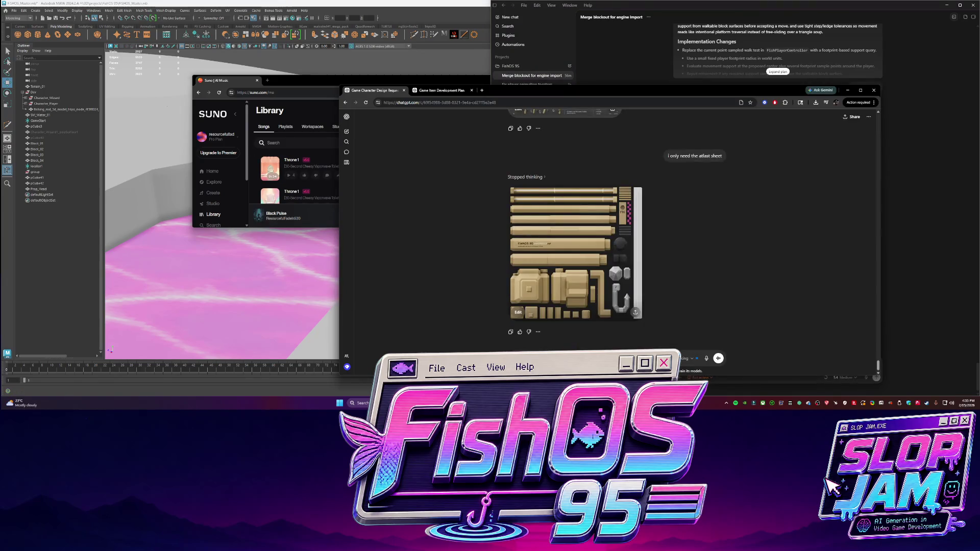
pyautogui.hotkey('alt', 'Tab')
# - Launch the new FishOS95.exe build and walk the character across the floor onto the diagonal ledge
pyautogui.click(263, 111)
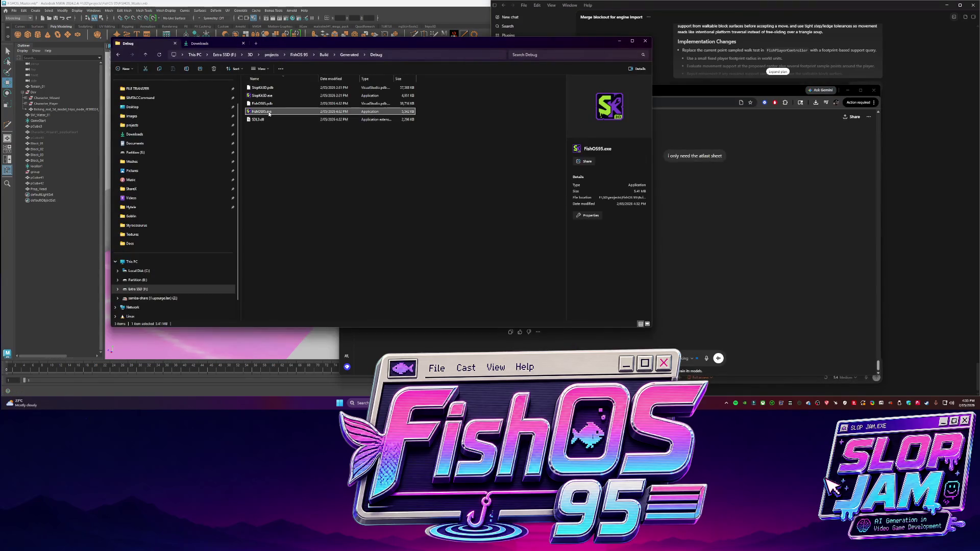
pyautogui.doubleClick(269, 113)
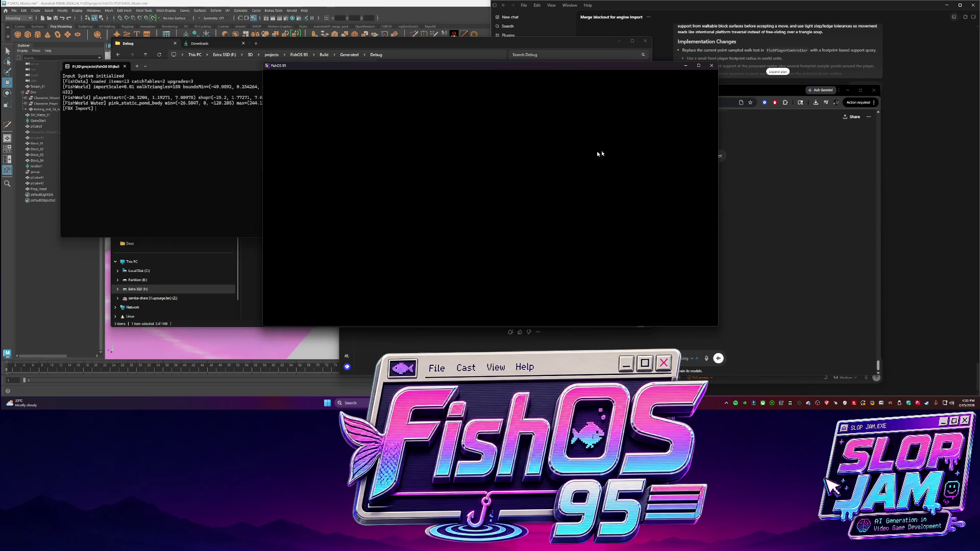
pyautogui.press('s')
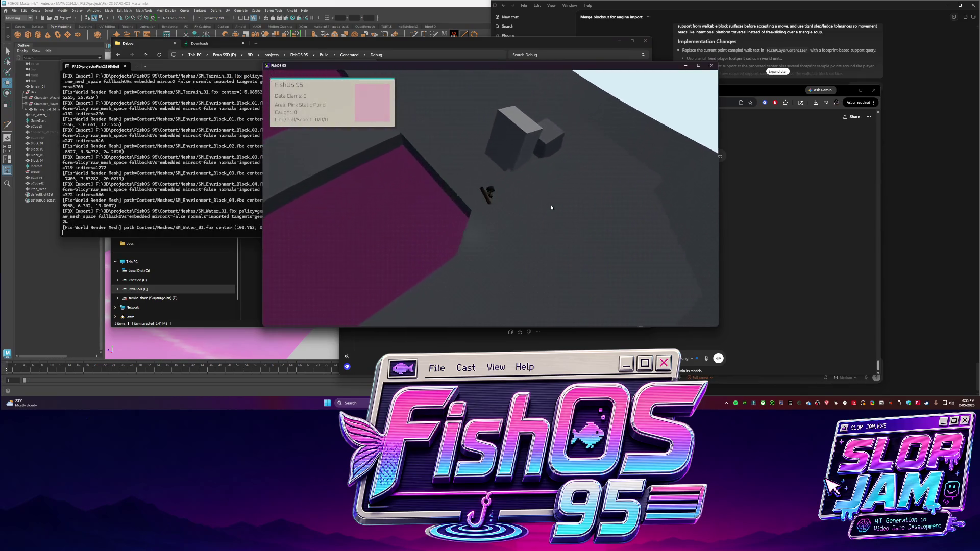
pyautogui.press('d')
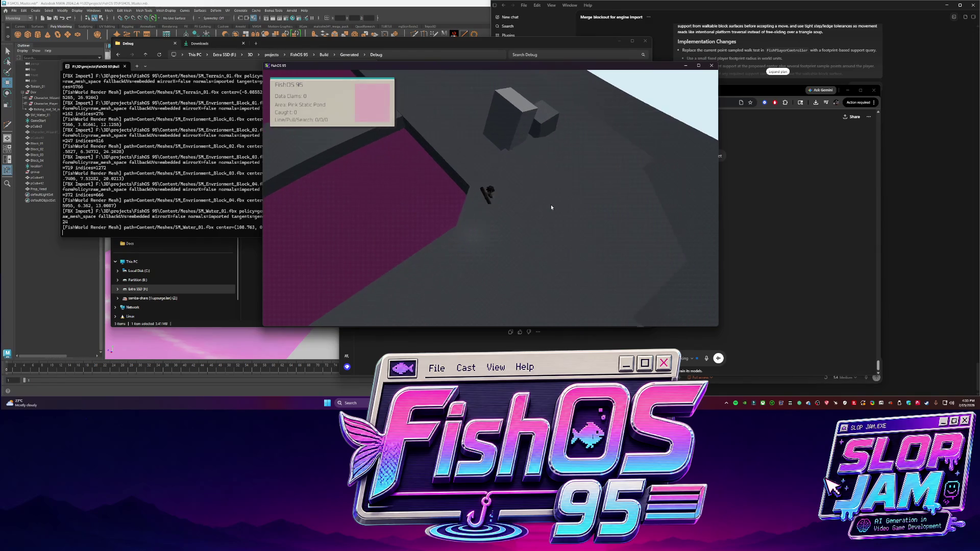
pyautogui.press('d')
pyautogui.press('d')
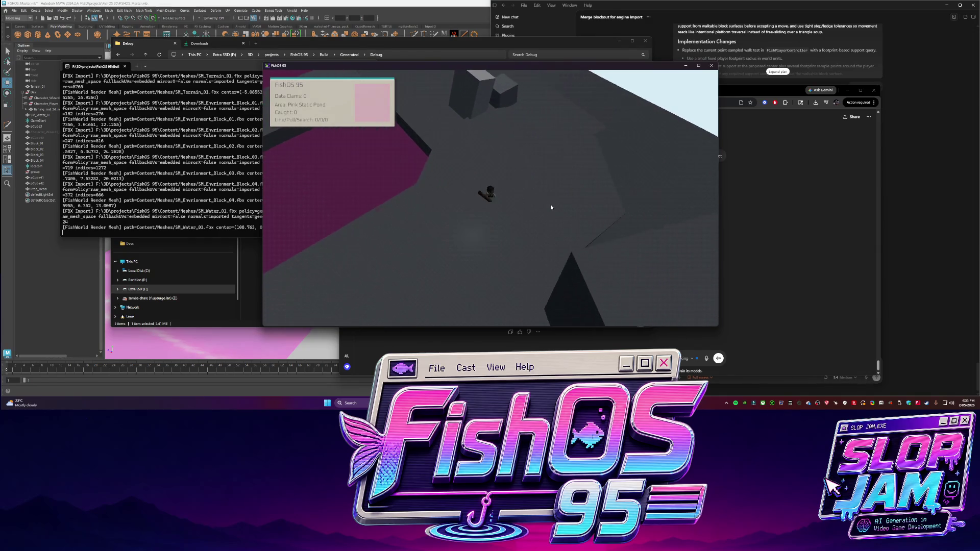
pyautogui.press('w')
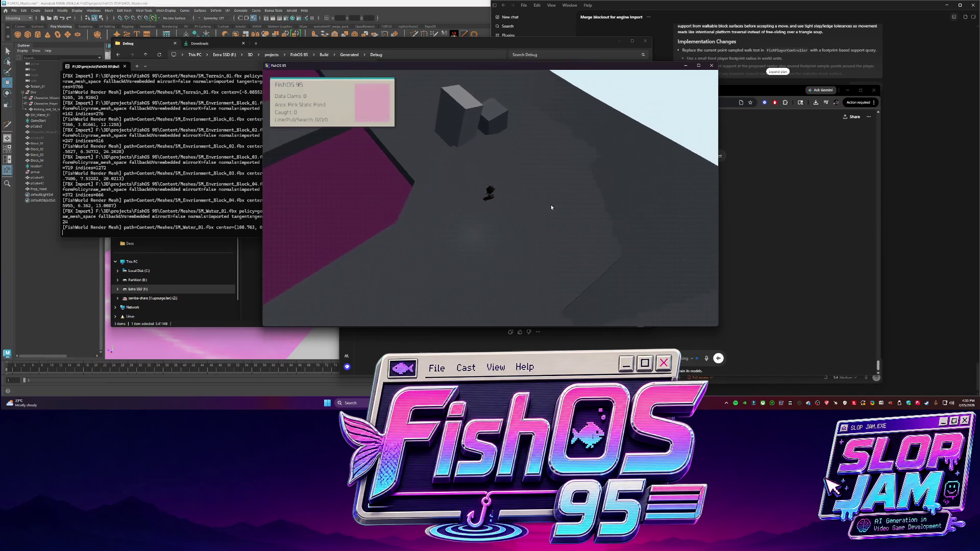
pyautogui.press('w')
pyautogui.press('w')
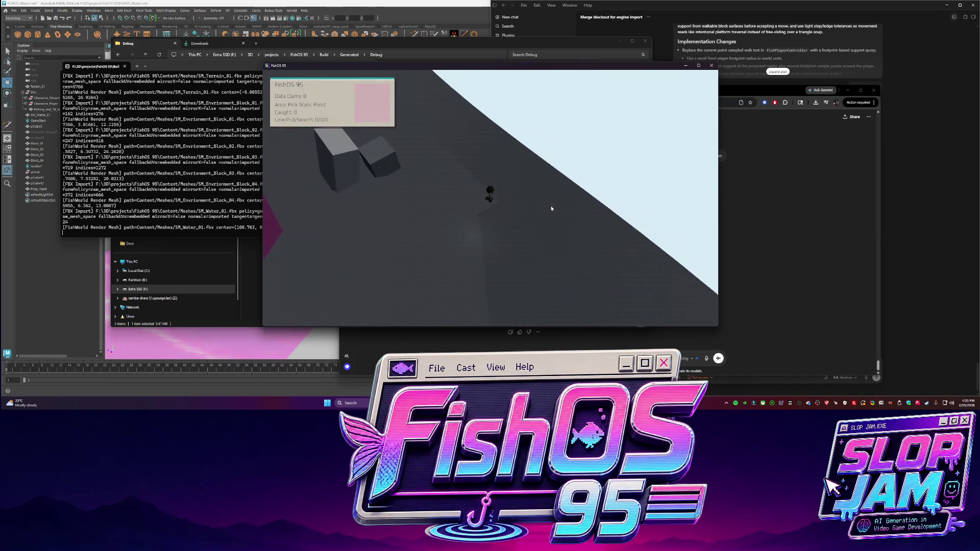
pyautogui.press('w')
pyautogui.press('a')
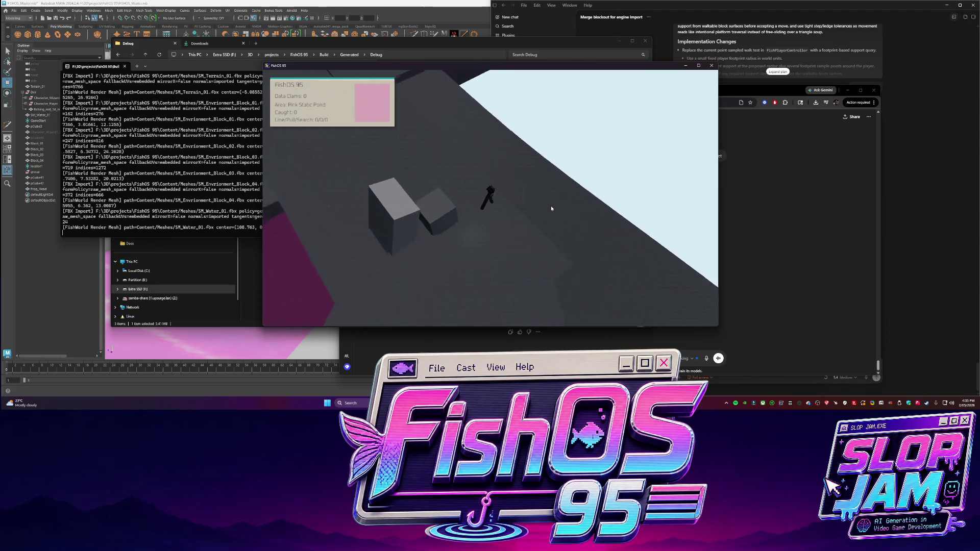
pyautogui.press('a')
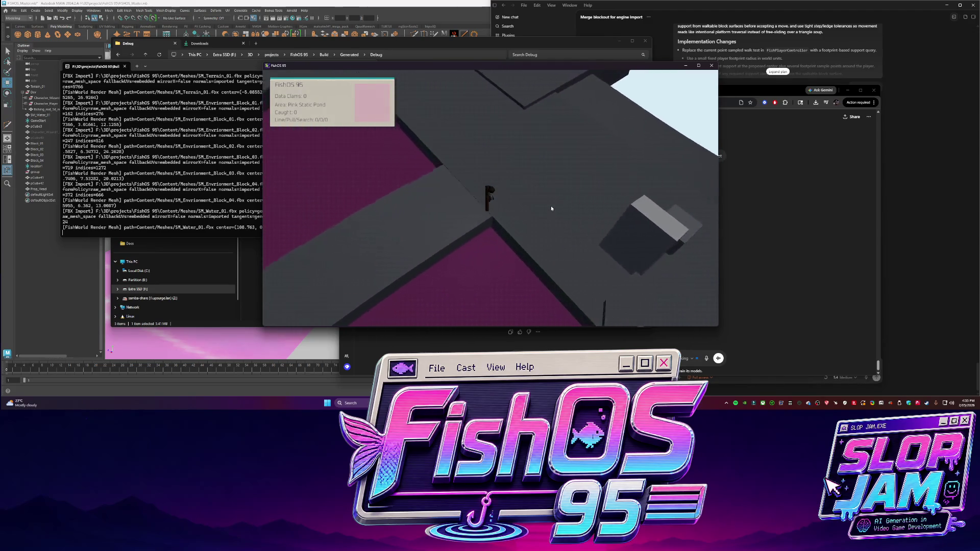
# - Walk along the grey ledges and raised block edges, then maximize the game window
pyautogui.press('s')
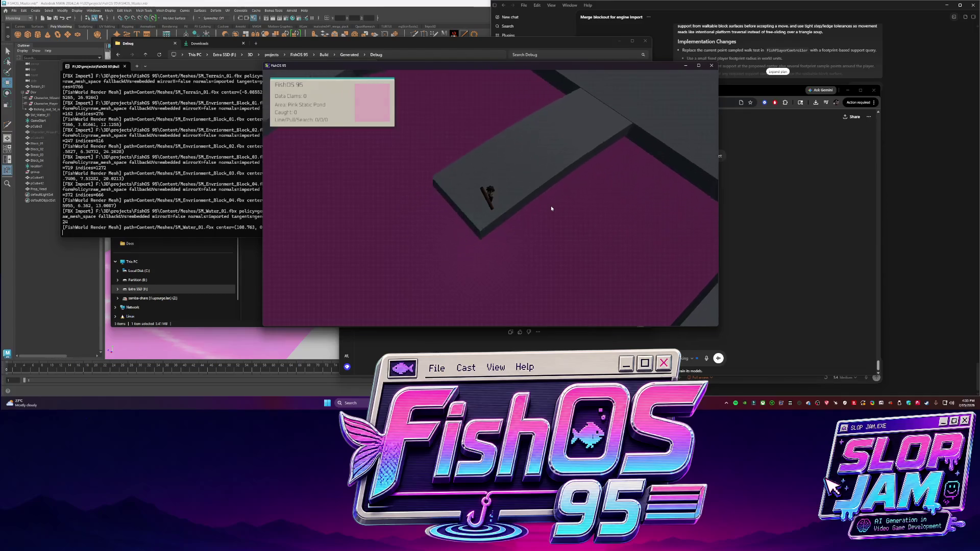
pyautogui.press('s')
pyautogui.press('w')
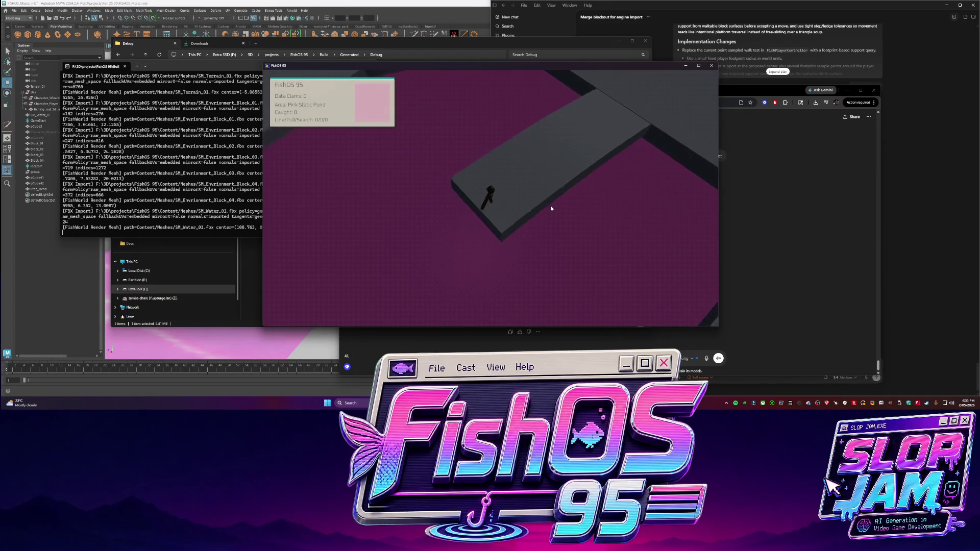
pyautogui.press('w')
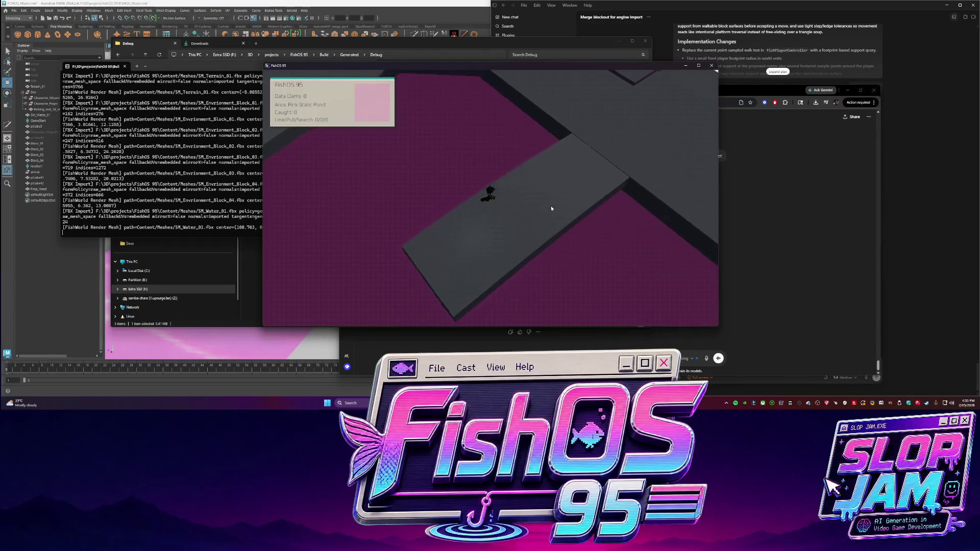
pyautogui.press('w')
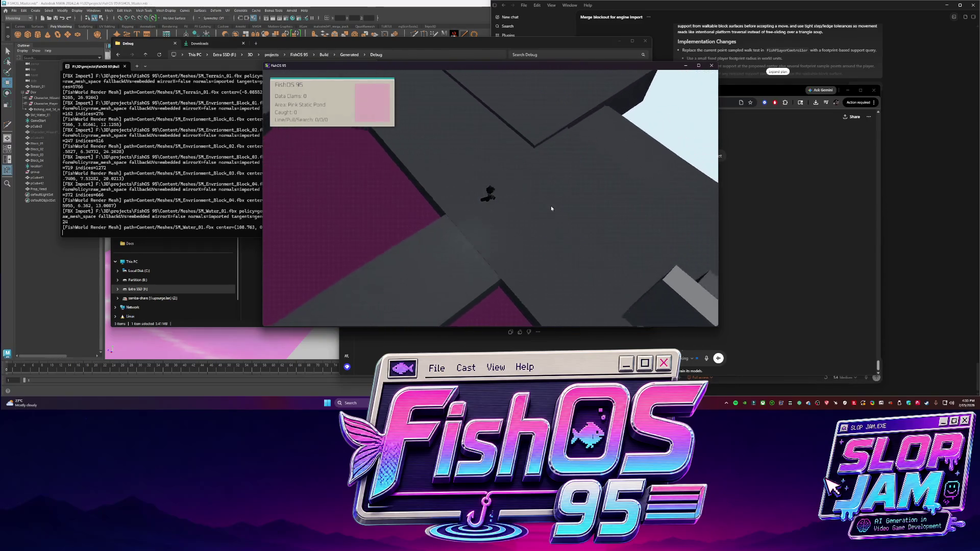
pyautogui.press('s')
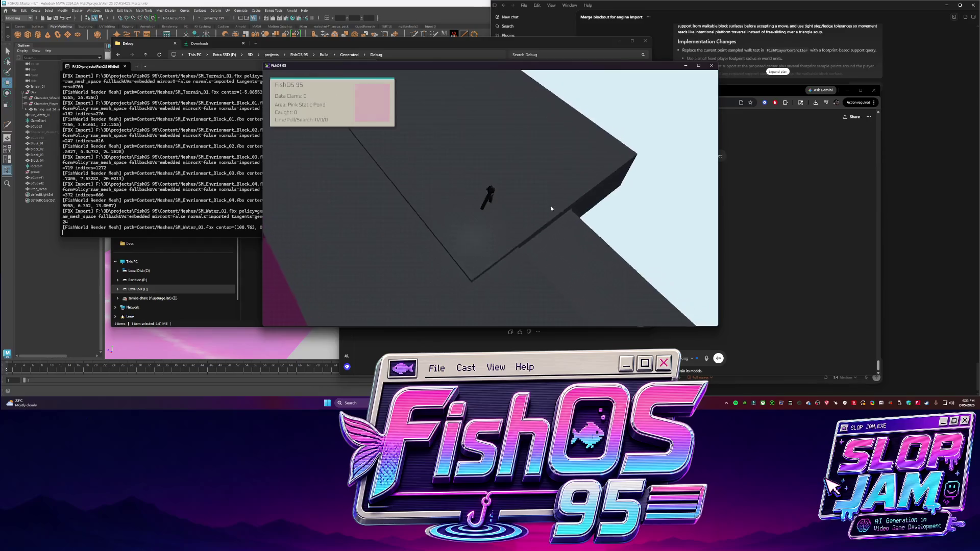
pyautogui.press('a')
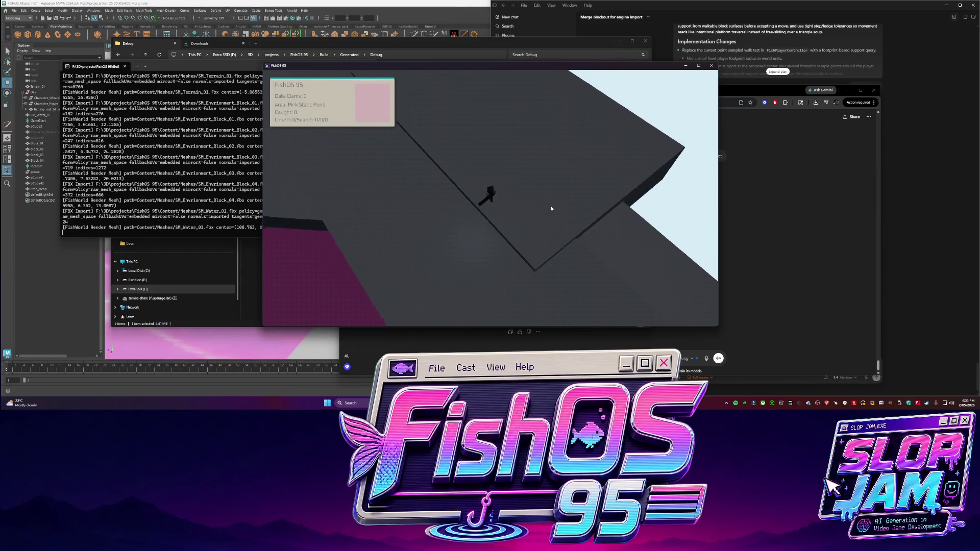
pyautogui.press('w')
pyautogui.press('s')
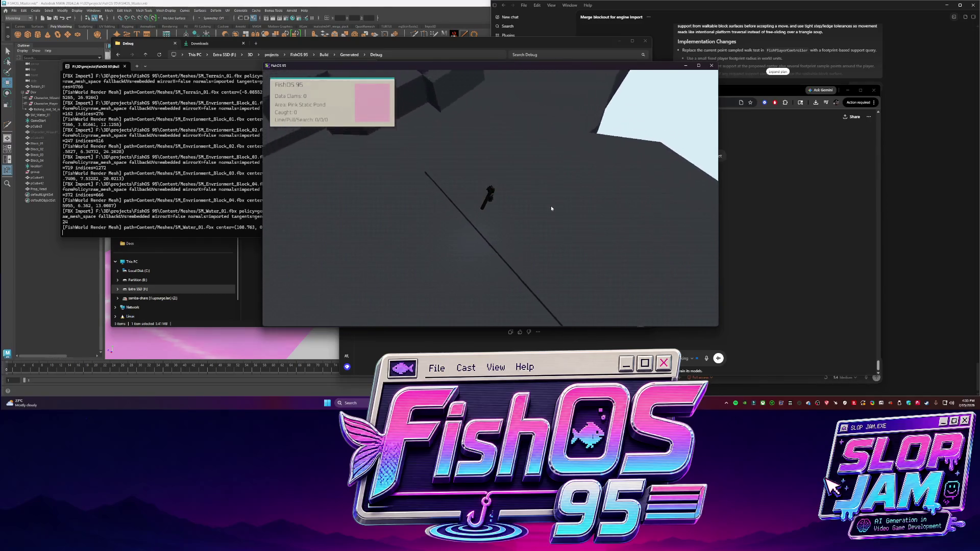
pyautogui.press('d')
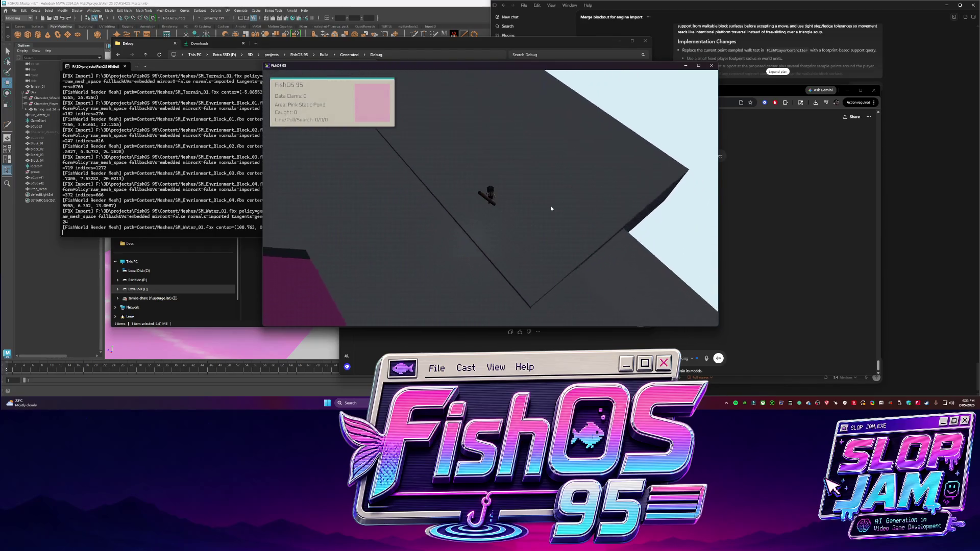
pyautogui.click(698, 65)
# - Walk around the block corner and up the ledge toward the pink platform, then minimize the game
pyautogui.press('d')
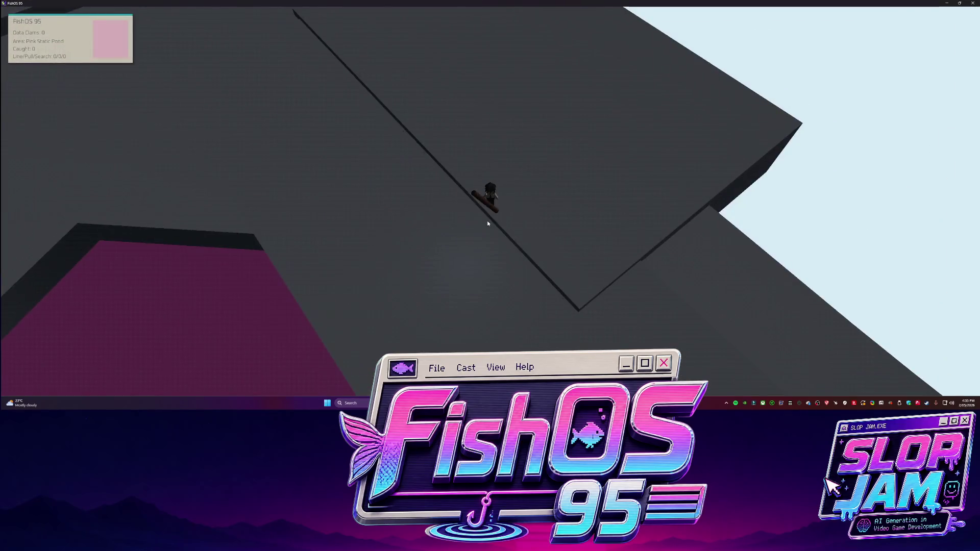
pyautogui.press('w')
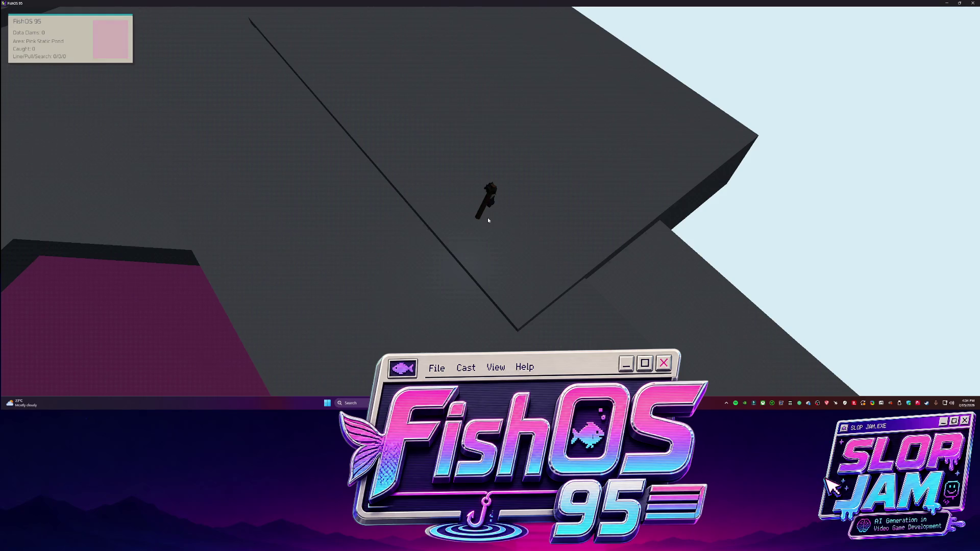
pyautogui.press('s')
pyautogui.press('s')
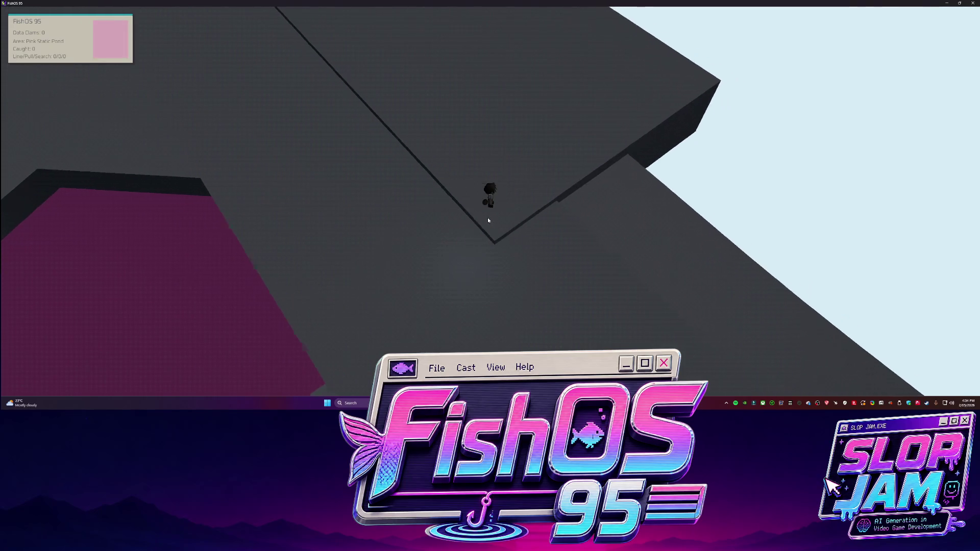
pyautogui.press('a')
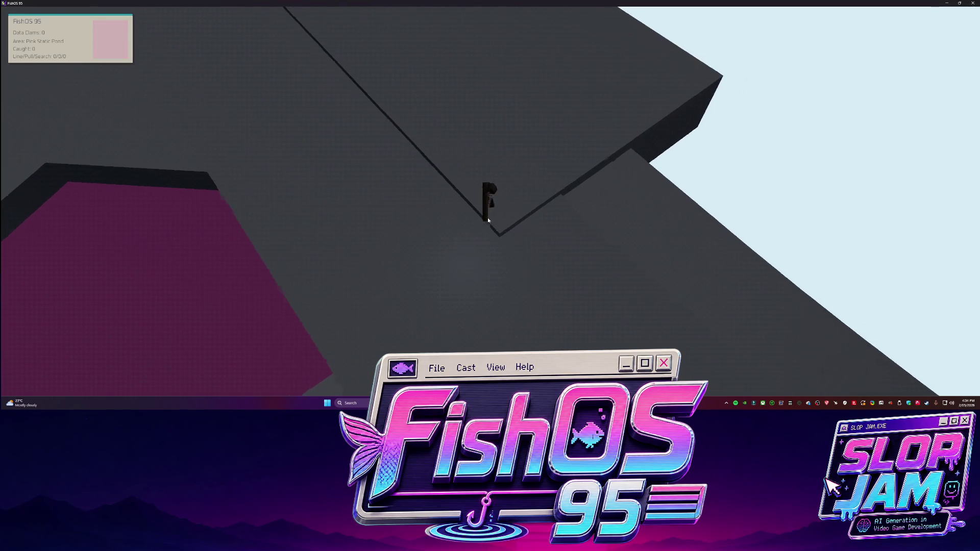
pyautogui.press('w')
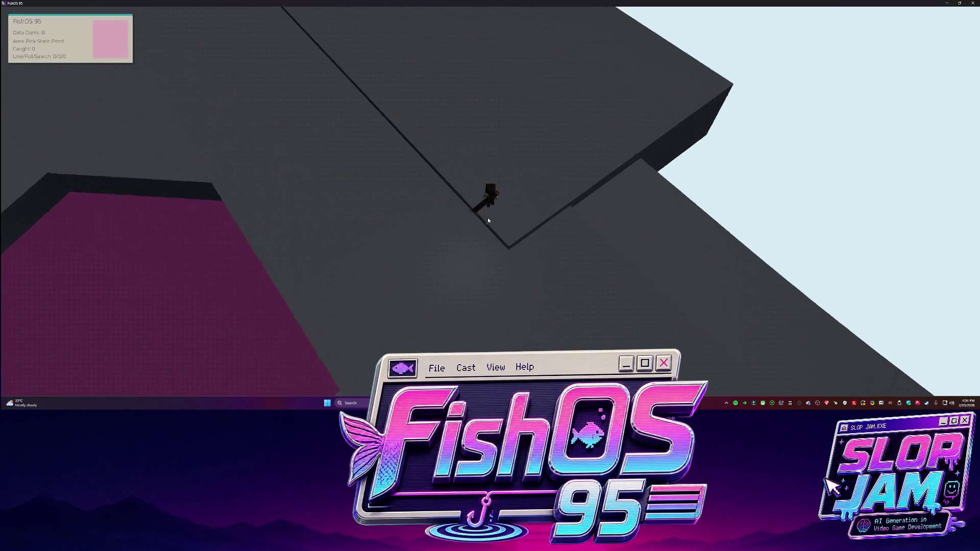
pyautogui.press('s')
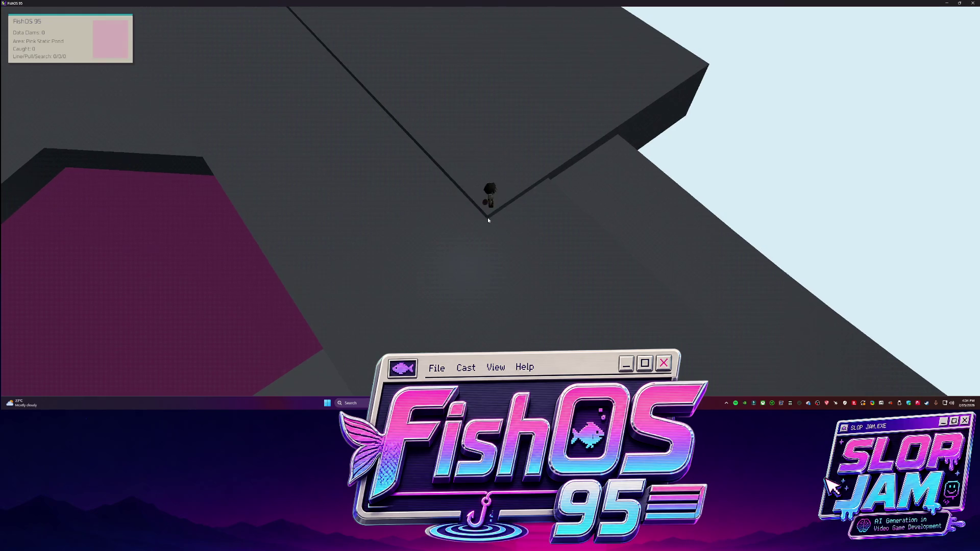
pyautogui.press('w')
pyautogui.press('w')
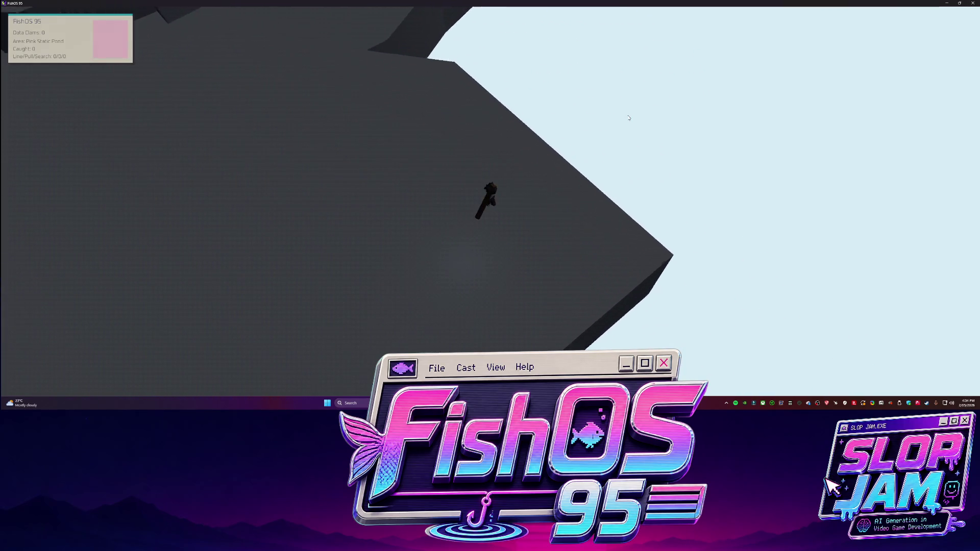
pyautogui.press('w')
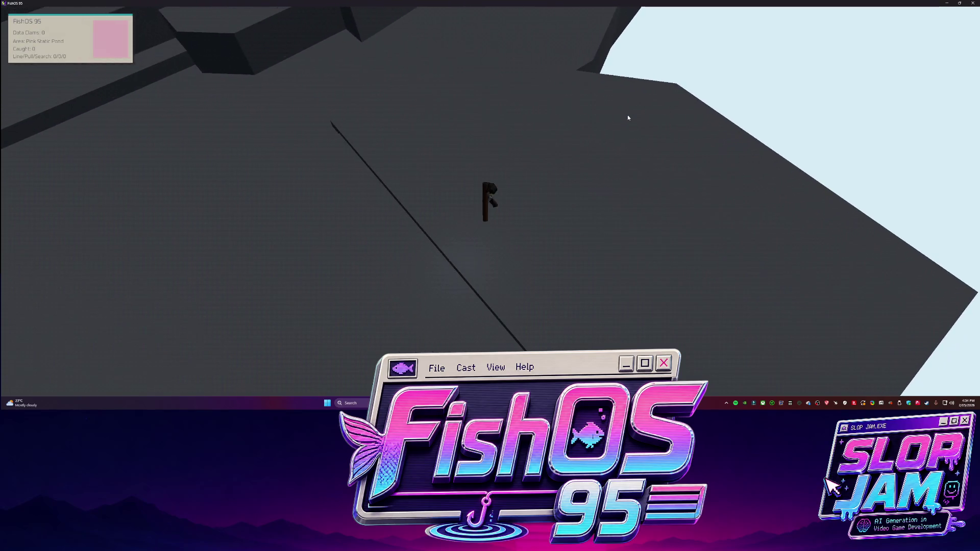
pyautogui.press('w')
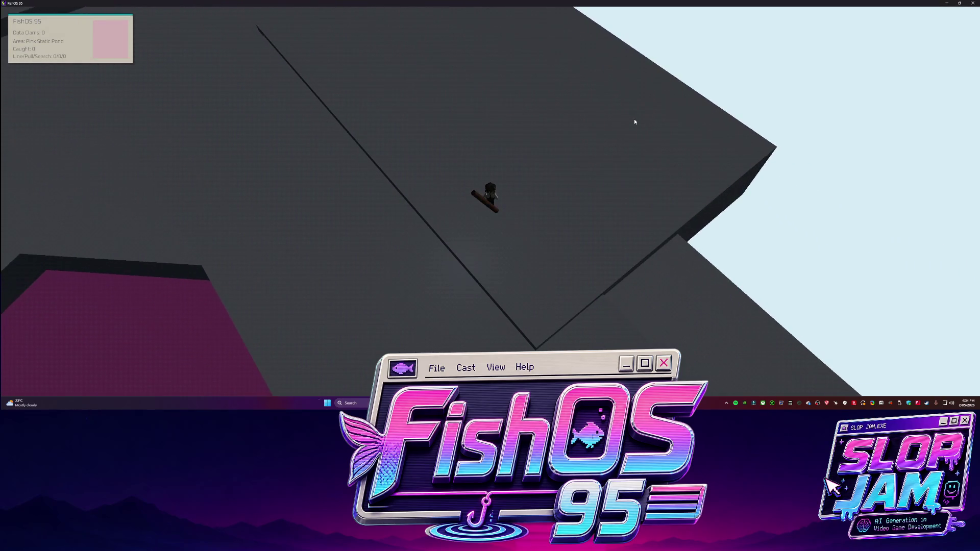
pyautogui.click(947, 3)
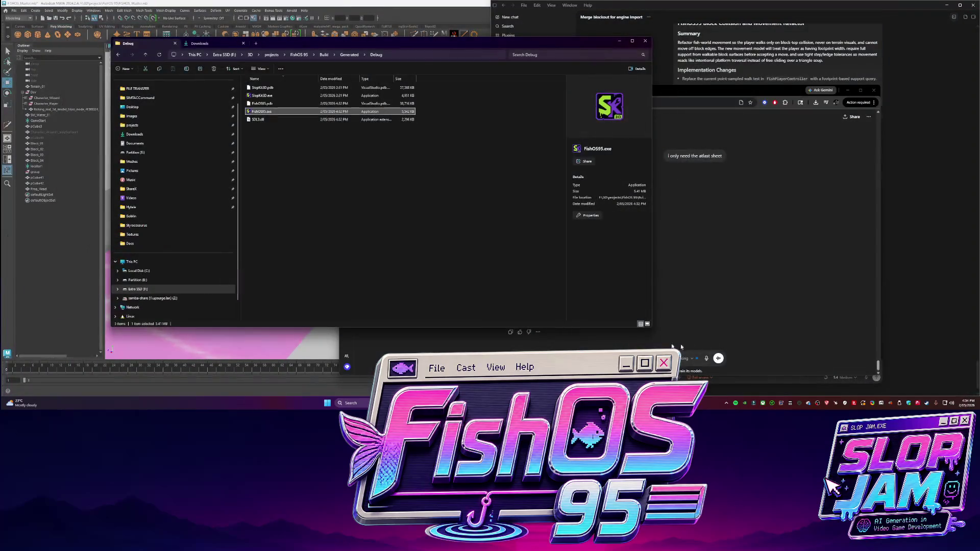
# - Type Codex feedback: stepping up small ledges works, stepping down doesn't, slight lag on height changes
pyautogui.click(925, 201)
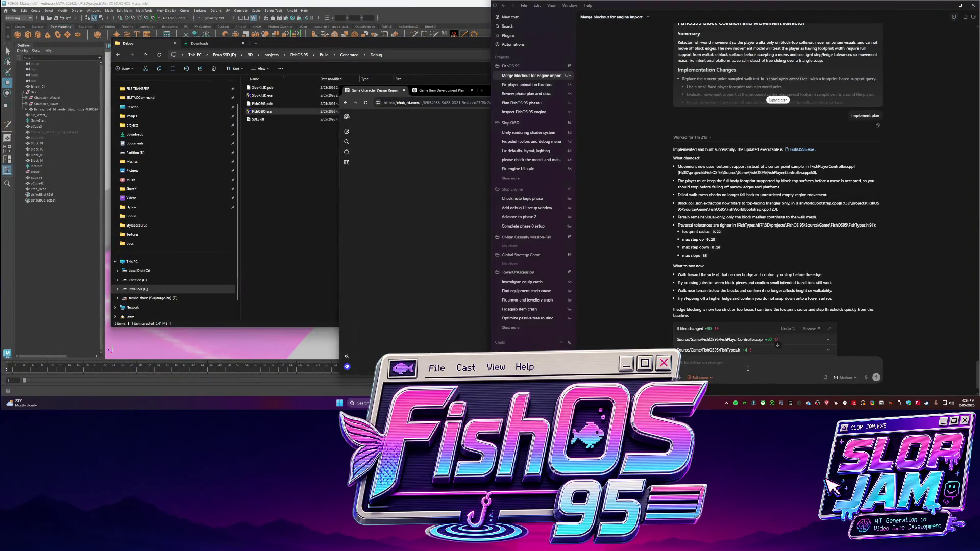
pyautogui.write('is is almost perfec')
pyautogui.write('t. i can st')
pyautogui.write('ep up into')
pyautogui.write('small le')
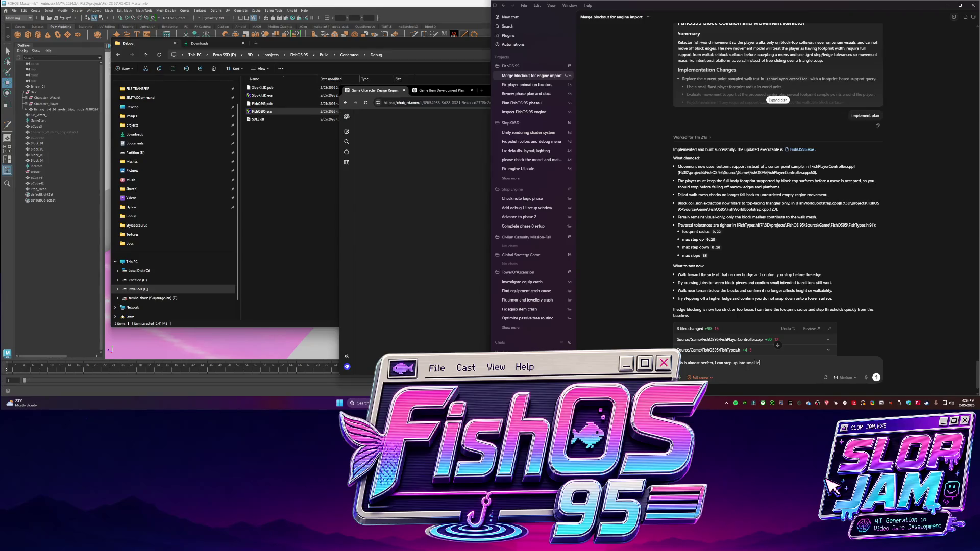
pyautogui.write('dges but I cant go down. fix')
pyautogui.write(' that a')
pyautogui.write('dn the pat')
pyautogui.write('hing is good')
pyautogui.write(' light la')
pyautogui.write('go n')
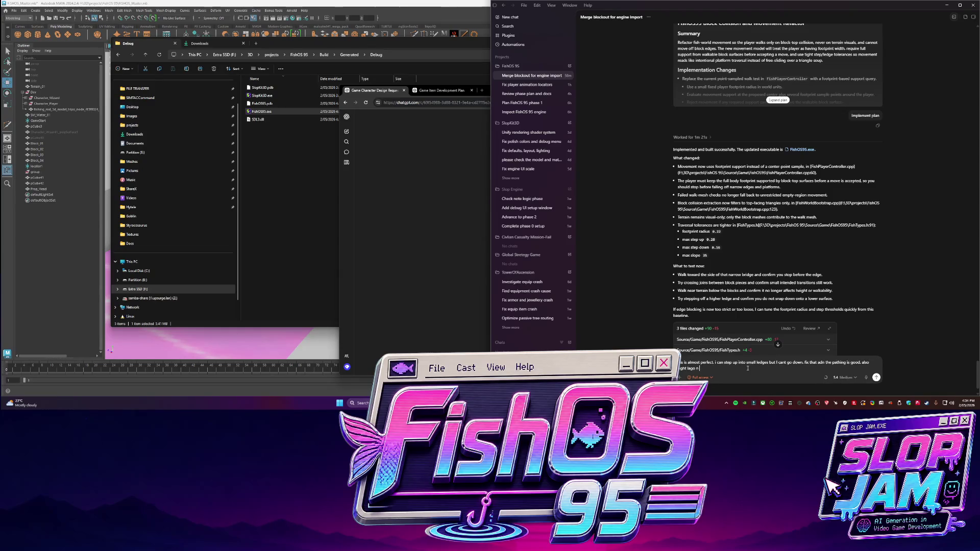
pyautogui.write('n it changing he')
pyautogui.write('ight maybe check into th')
pyautogui.write('at bui')
pyautogui.write('t thats not')
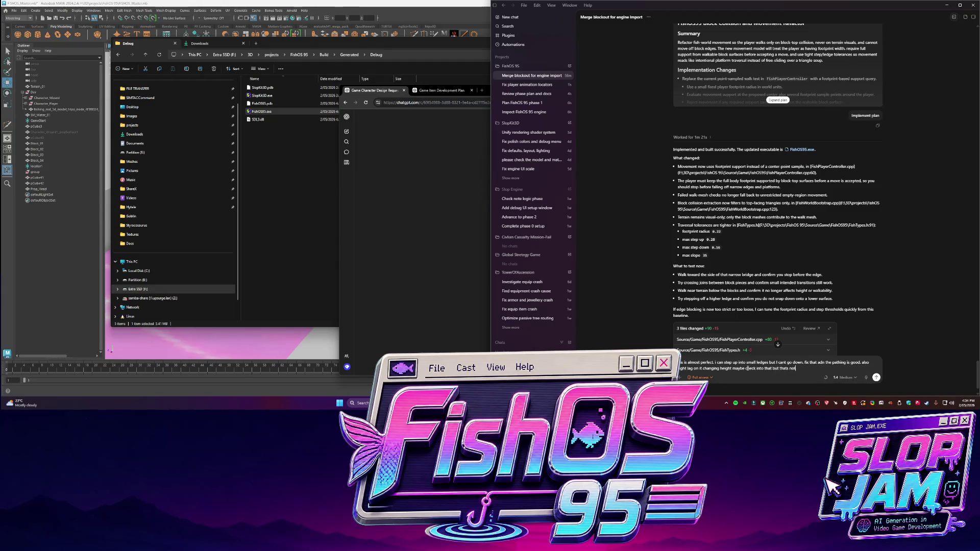
pyautogui.write(' crusal.')
pyautogui.click(250, 338)
pyautogui.keyDown('alt'); pyautogui.moveTo(250, 338); pyautogui.dragTo(363, 291); pyautogui.keyUp('alt')
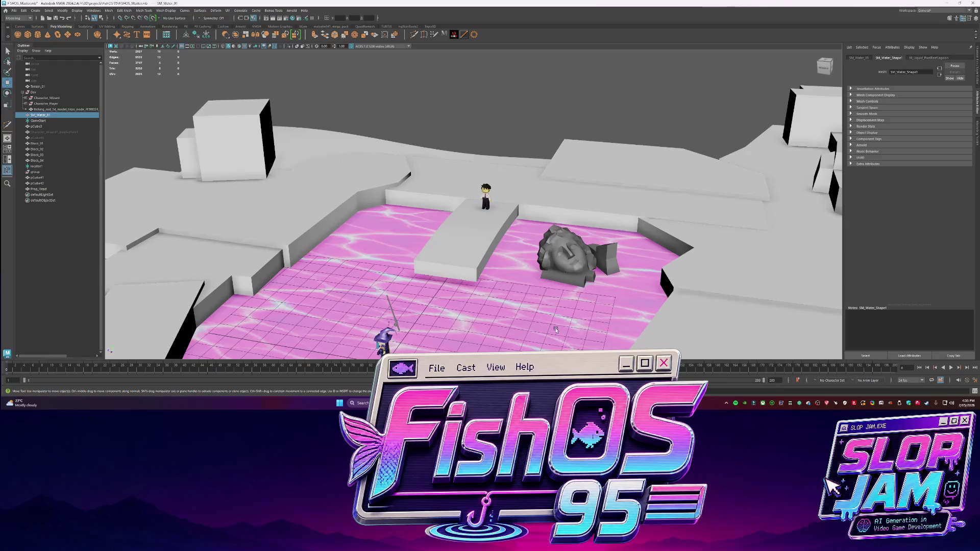
# - Hide the Debug build folder, zoom over the Maya level, then switch to Photoshop
pyautogui.hotkey('alt', 'Tab')
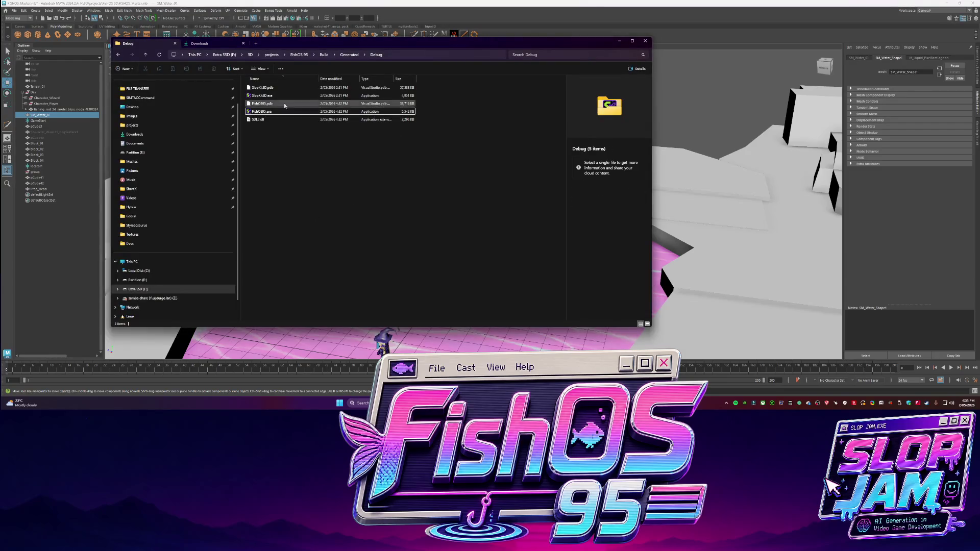
pyautogui.click(619, 41)
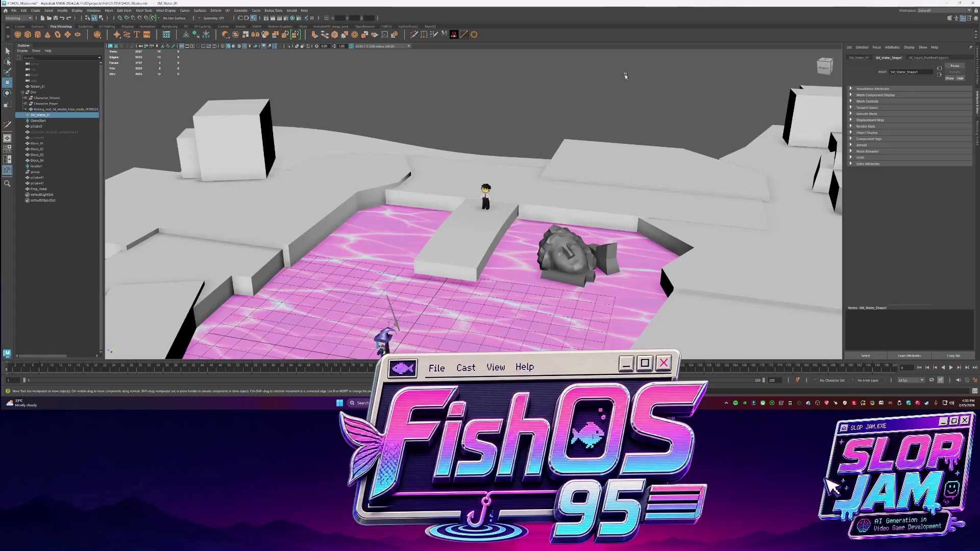
pyautogui.scroll(-3, 505, 263)
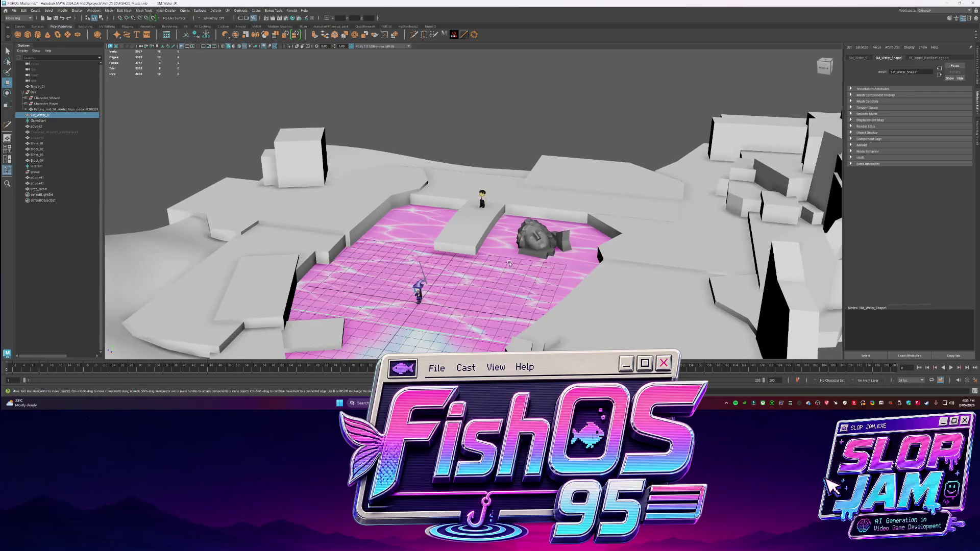
pyautogui.scroll(-3, 500, 262)
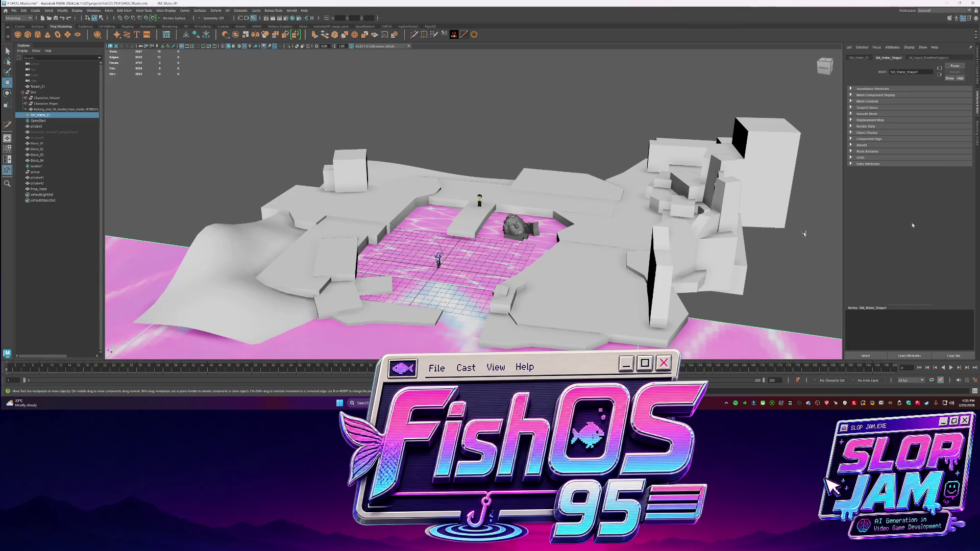
pyautogui.scroll(5, 511, 271)
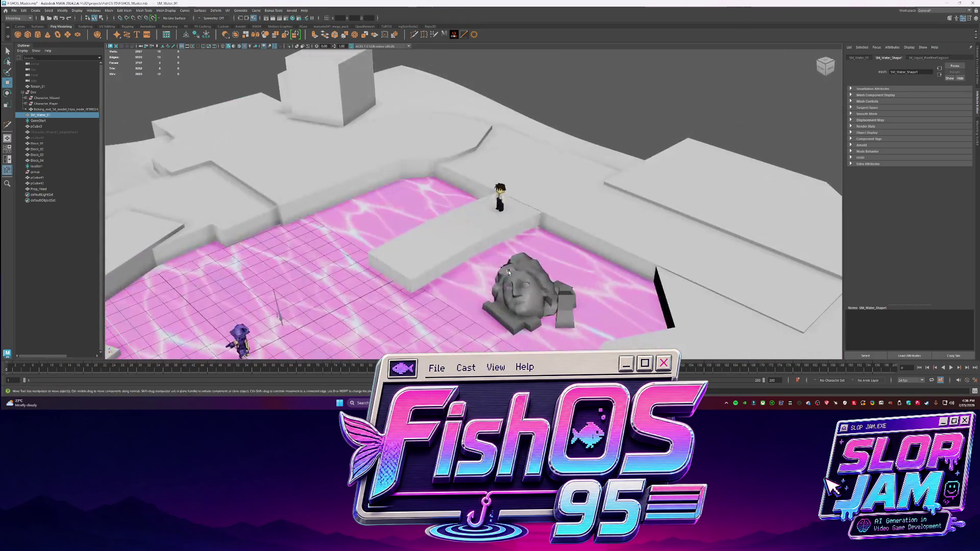
pyautogui.click(509, 273)
pyautogui.scroll(-5, 509, 272)
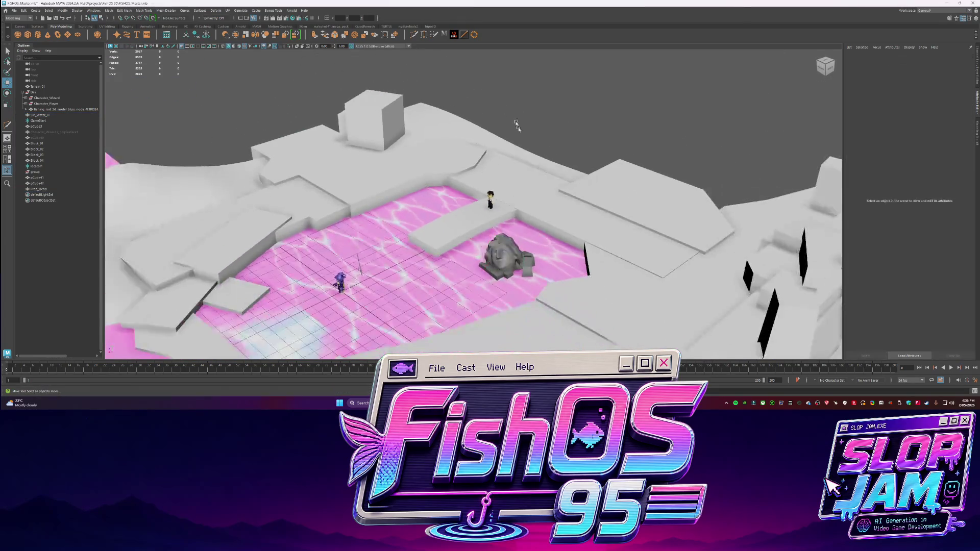
pyautogui.hotkey('alt', 'Tab')
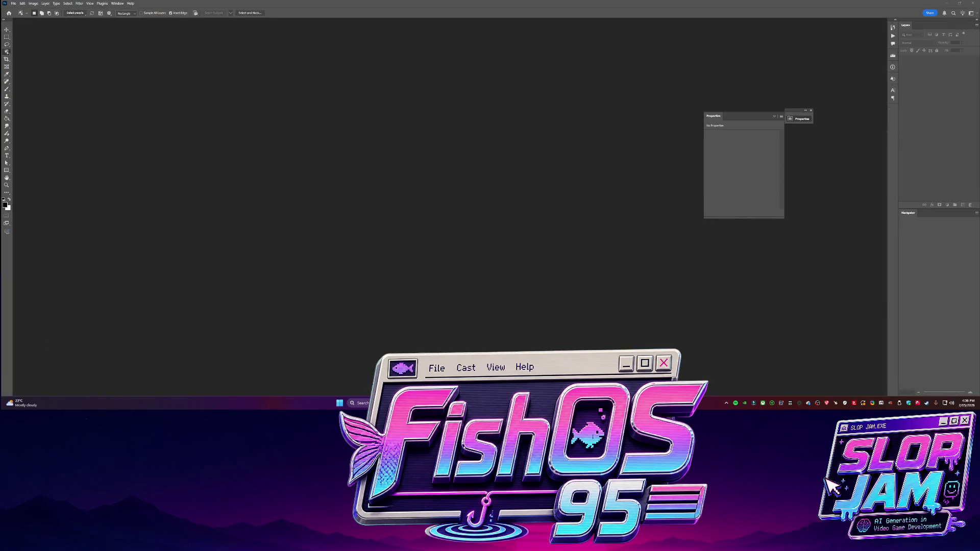
# - Send Codex the follow-up: step-down fails, mesh may be flipped, add a camera/lighting debug menu and shadows
pyautogui.hotkey('alt', 'Tab')
pyautogui.hotkey('alt', 'Tab')
pyautogui.press('Tab')
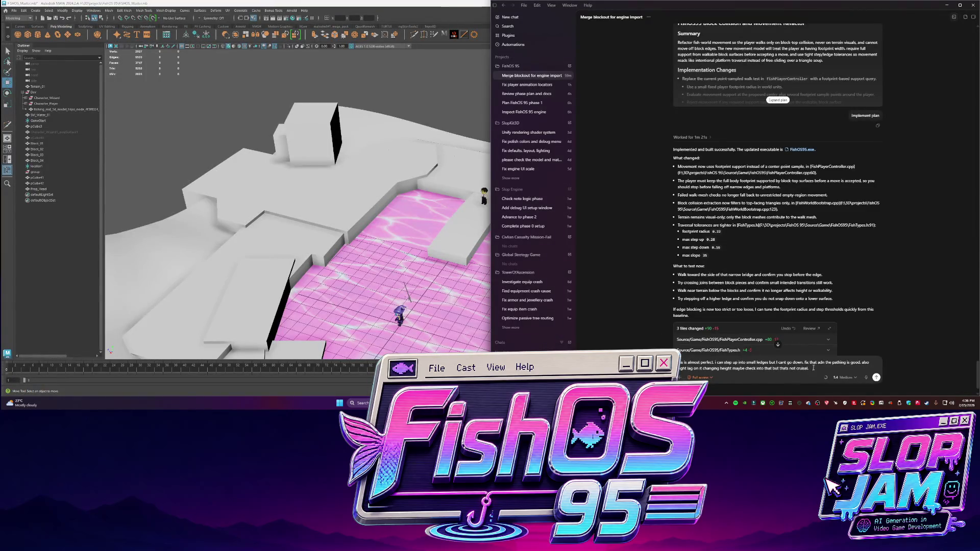
pyautogui.write('so look at that. ai')
pyautogui.write('so the mesh is bei')
pyautogui.write('ng we')
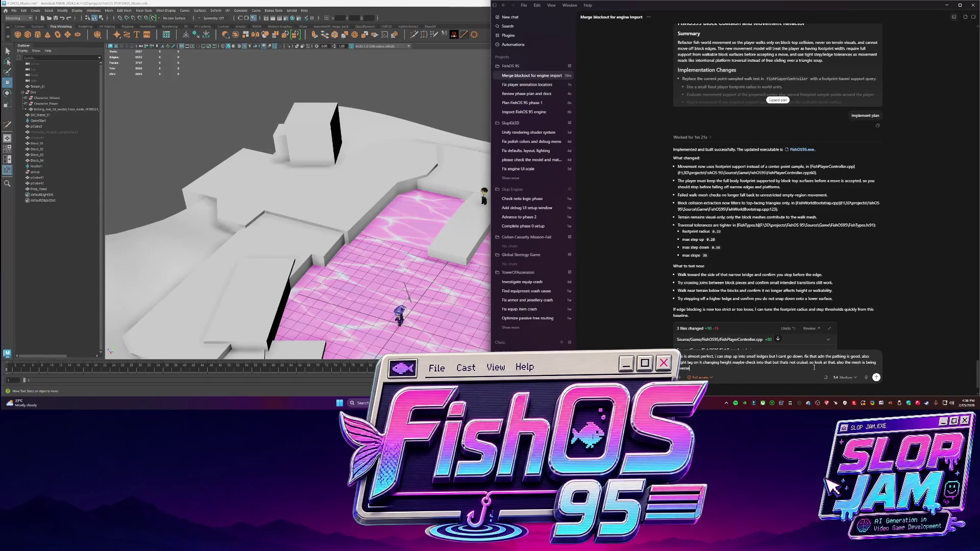
pyautogui.hotkey('ctrl', 'BackSpace')
pyautogui.hotkey('ctrl', 'BackSpace')
pyautogui.hotkey('ctrl', 'BackSpace')
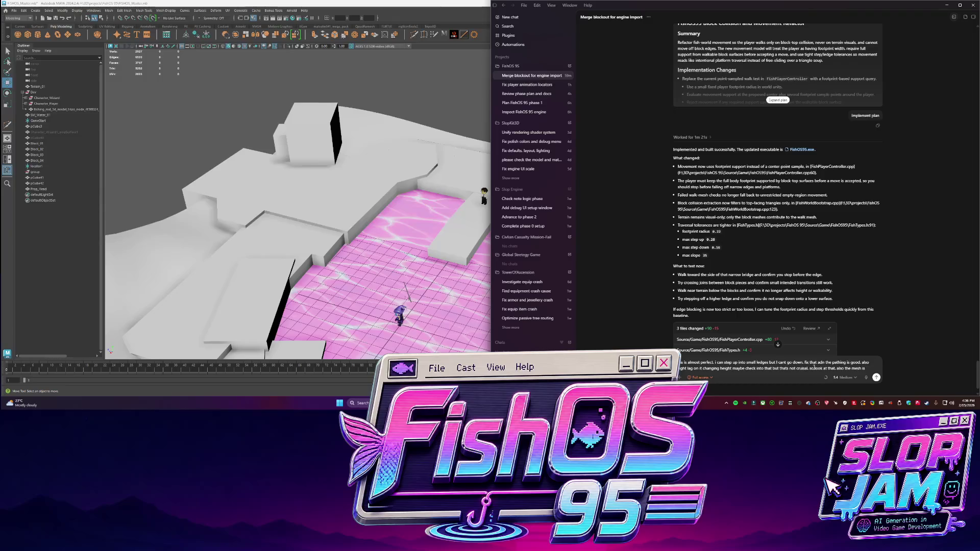
pyautogui.press('BackSpace')
pyautogui.press('BackSpace')
pyautogui.write('im not sure if the esh is being rev')
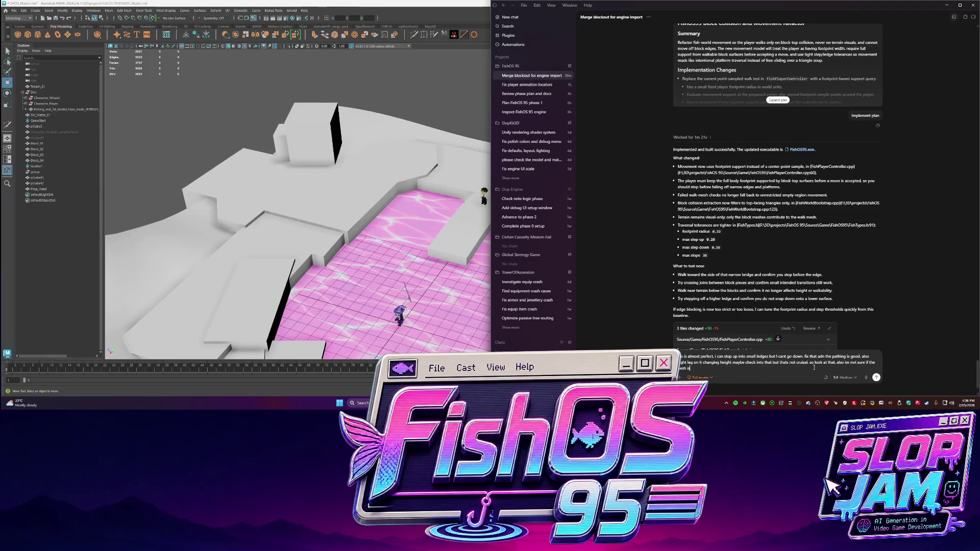
pyautogui.write('ed in the engine or th')
pyautogui.write('e camera is')
pyautogui.write(' looking in')
pyautogui.write(' a d')
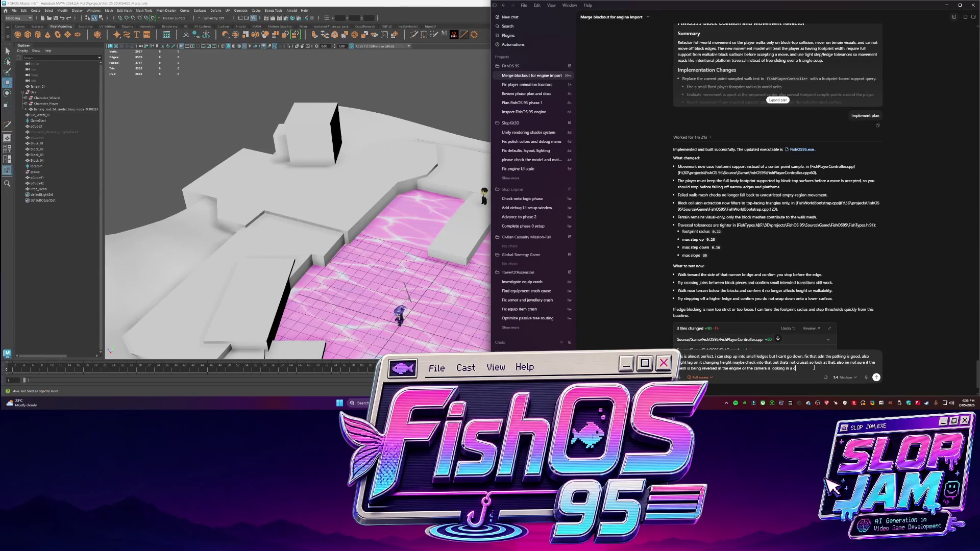
pyautogui.write('ifferent direction but check the me')
pyautogui.write('sh is')
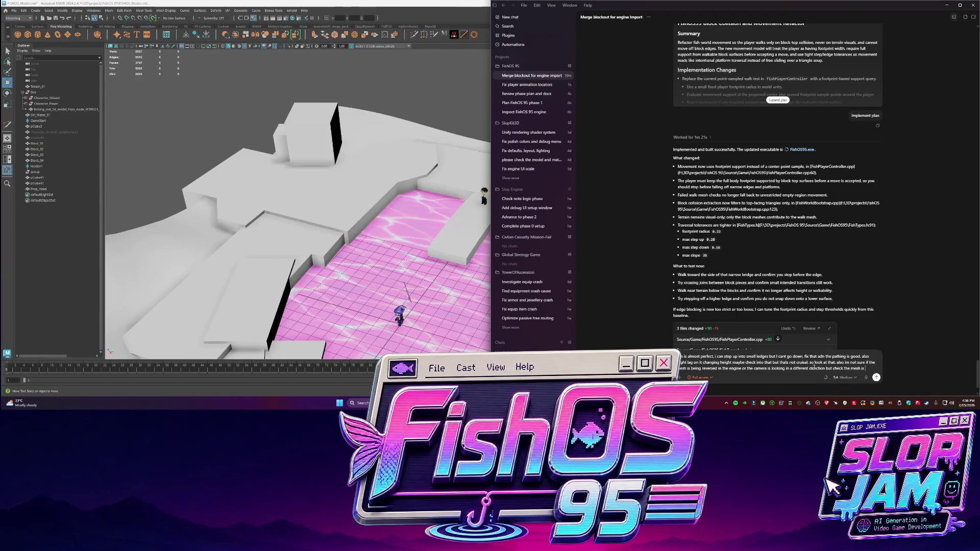
pyautogui.write(' not being flipped on impo')
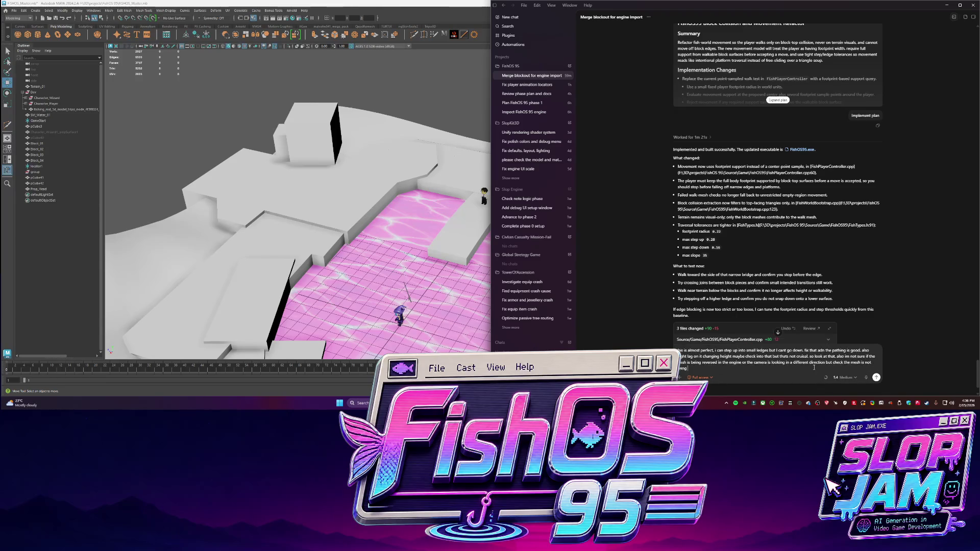
pyautogui.write('rt . and also i')
pyautogui.write('lets adda debug menu')
pyautogui.write(' now please s')
pyautogui.write('o i can')
pyautogui.write(' test d')
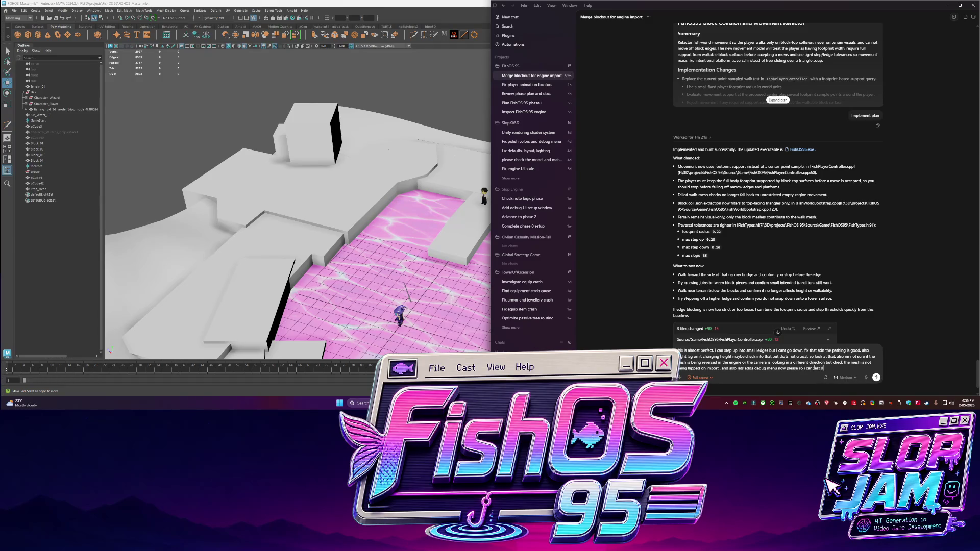
pyautogui.write('ifferent camera rotations')
pyautogui.write('. and also lets adda debug menu now please so i can test different camera rotations . and lding in')
pyautogui.write(' lighting de')
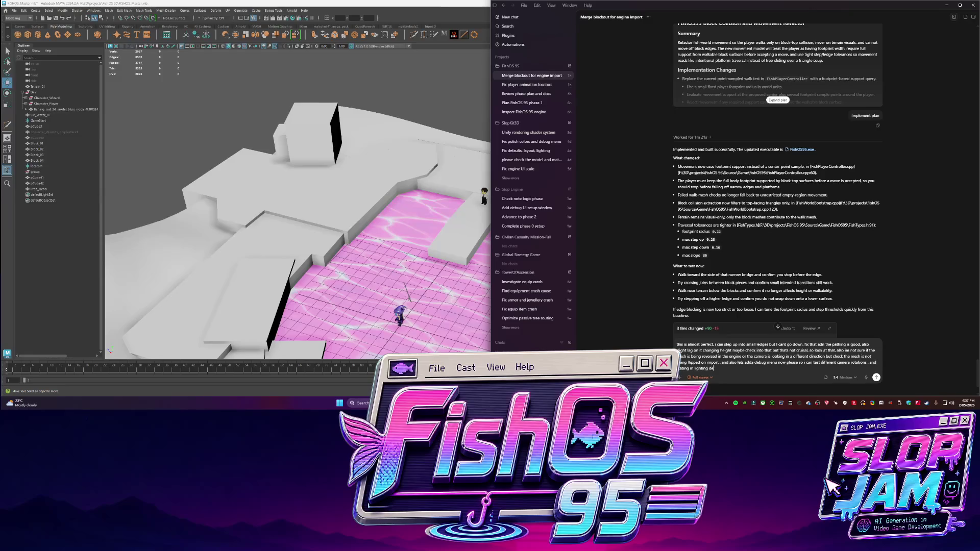
pyautogui.write('tails. and we have lighting')
pyautogui.write(' but I want')
pyautogui.write(' shadows in the gam')
pyautogui.write('e too please')
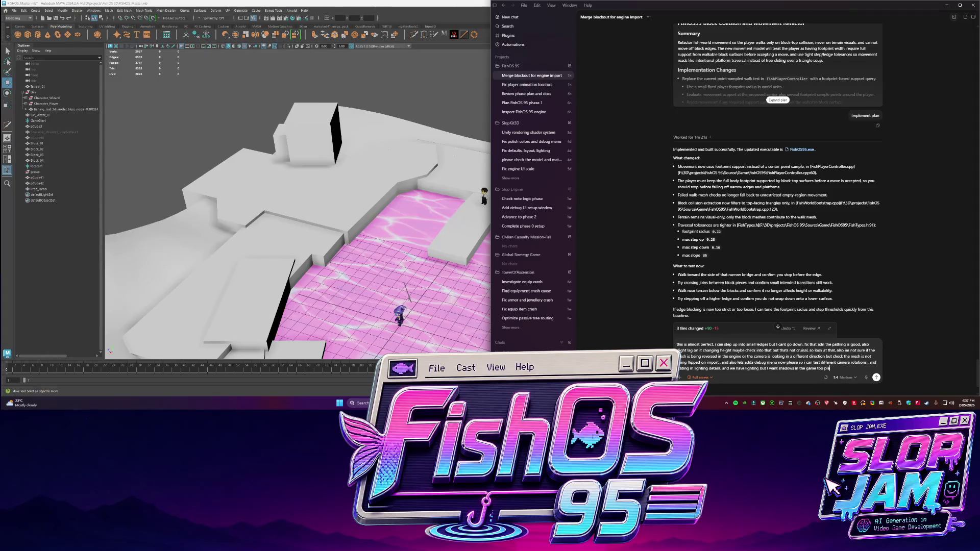
pyautogui.press('Return')
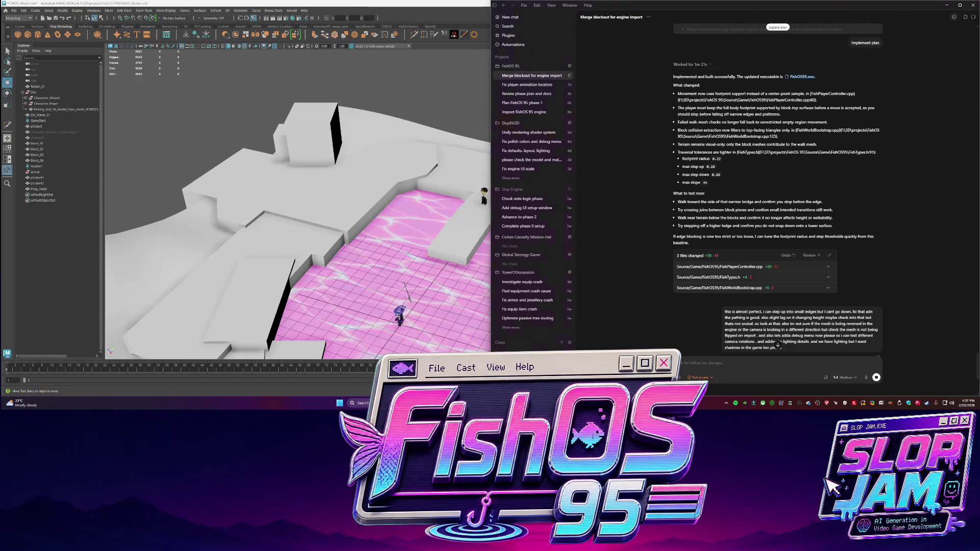
pyautogui.hotkey('alt', 'Tab')
pyautogui.click(442, 90)
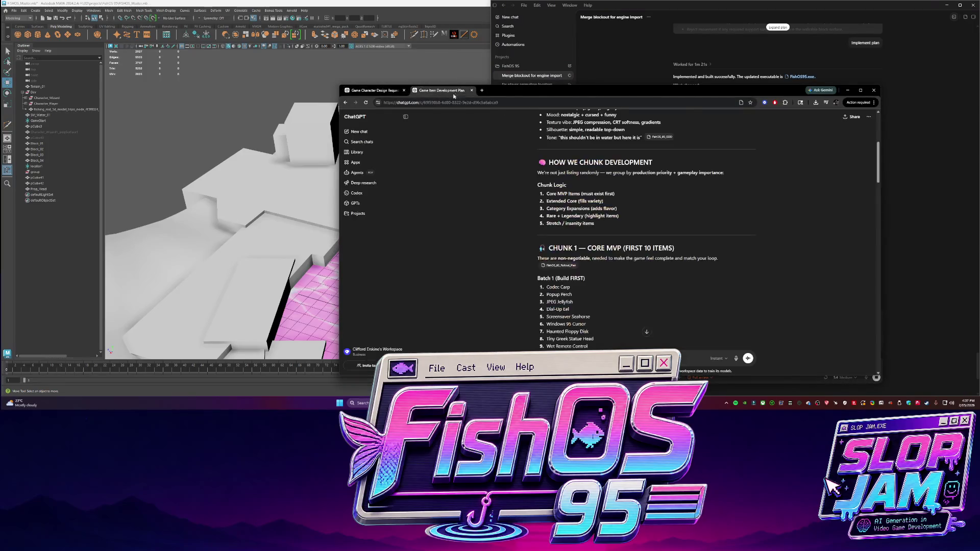
pyautogui.click(848, 90)
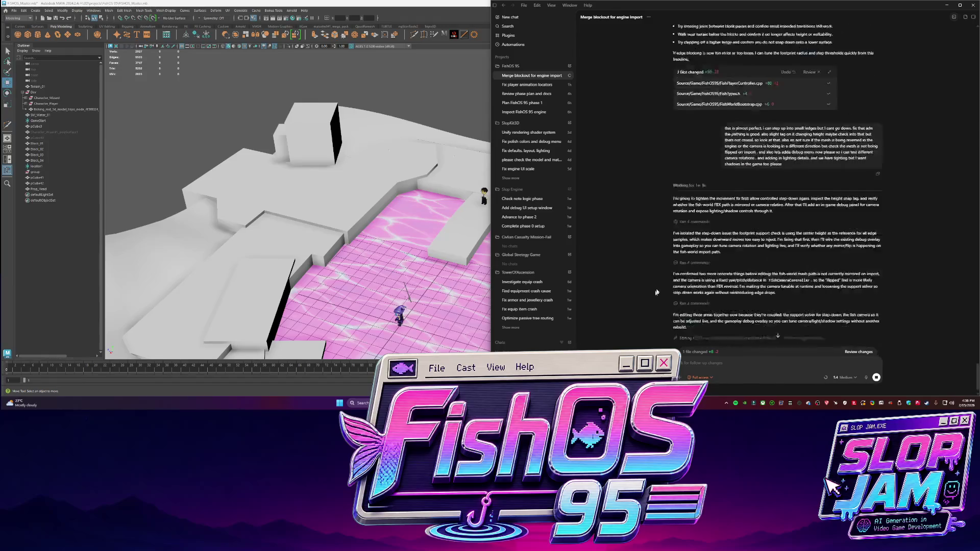
pyautogui.click(612, 315)
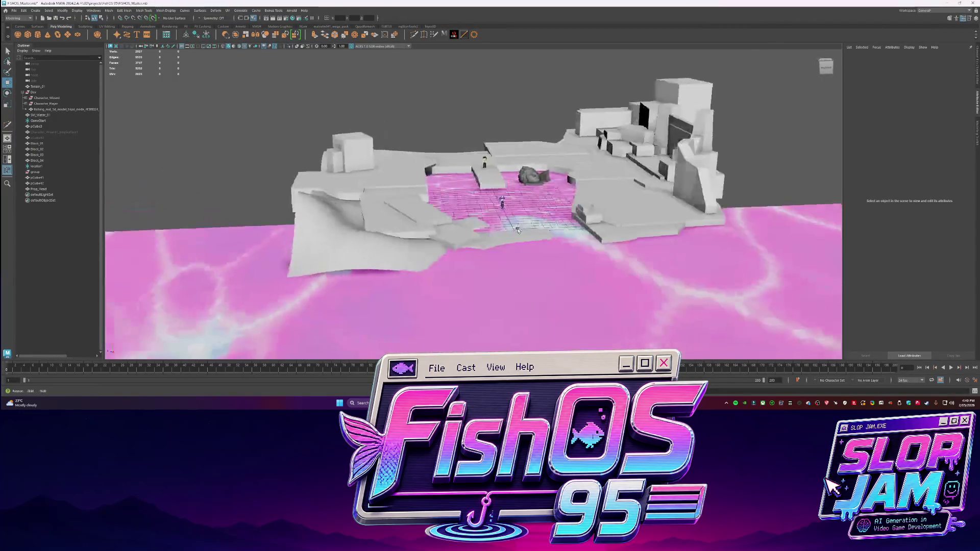
# - Select the first block pieces in the Maya Outliner for grouping
pyautogui.click(38, 160)
# - Group Block_01–Block_04 and rename the group EnvironmentBlockout
pyautogui.keyDown('shift'); pyautogui.click(36, 143); pyautogui.keyUp('shift')
pyautogui.hotkey('ctrl', 'g')
pyautogui.doubleClick(39, 170)
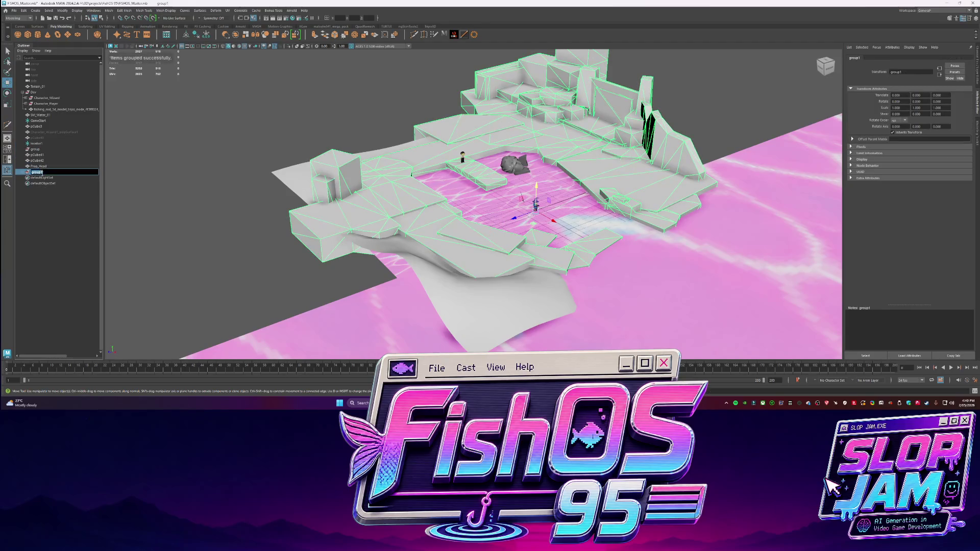
pyautogui.write('nment_Bl')
pyautogui.write('ockout')
pyautogui.press('Return')
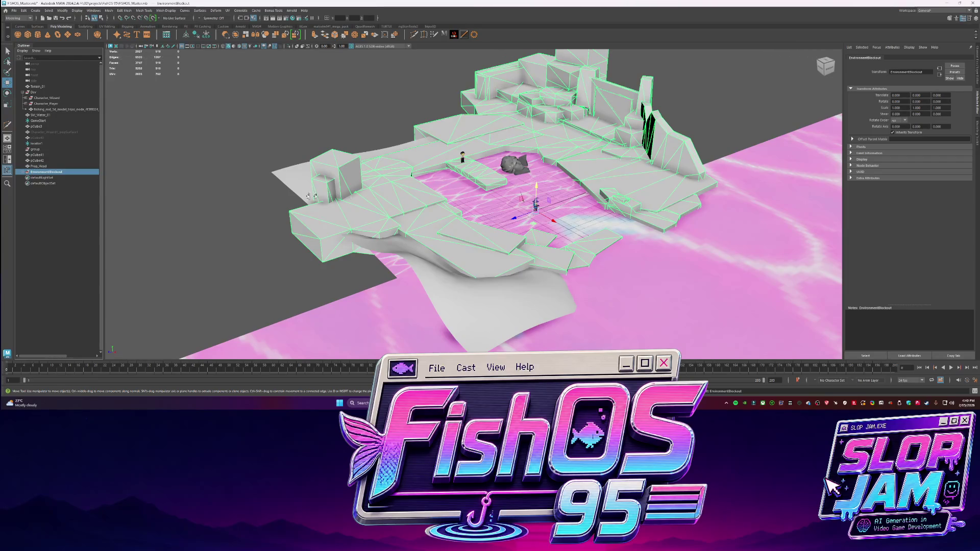
# - Isolate Terrain_01 and extrude one side's border edges outward to extend the terrain
pyautogui.click(299, 214)
pyautogui.moveTo(309, 197)
pyautogui.keyDown('alt'); pyautogui.mouseDown()
pyautogui.moveTo(298, 214)
pyautogui.moveTo(423, 217)
pyautogui.mouseUp(); pyautogui.keyUp('alt')
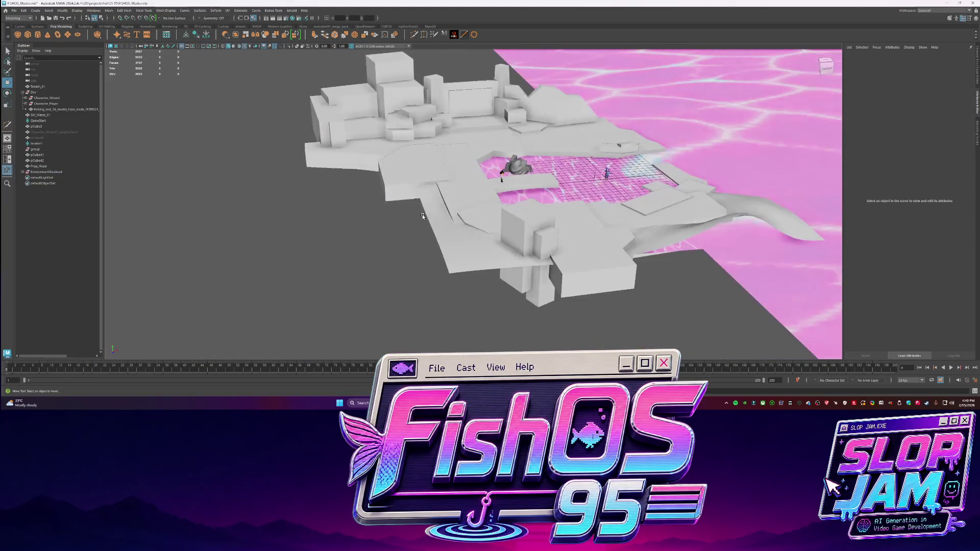
pyautogui.click(423, 217)
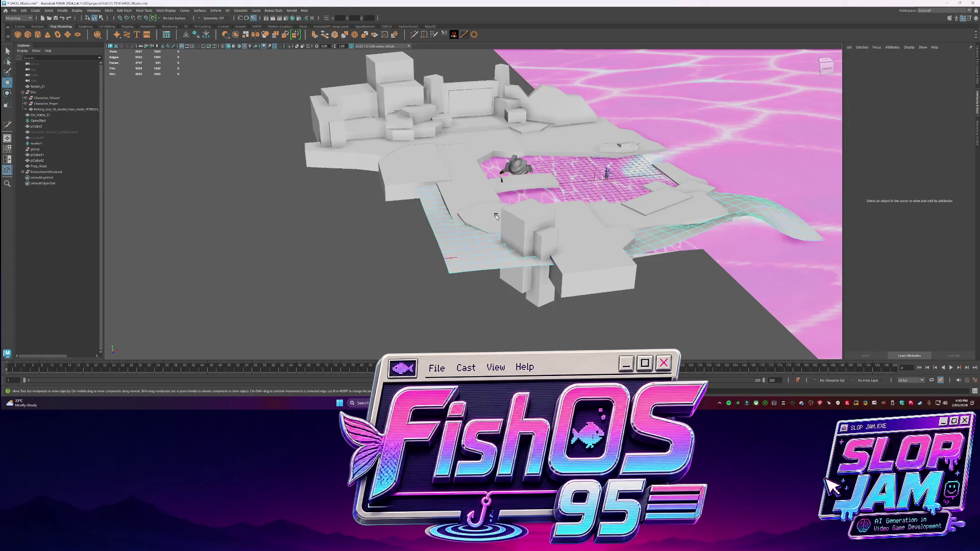
pyautogui.hotkey('ctrl', '1')
pyautogui.click(397, 142)
pyautogui.click(398, 141)
pyautogui.press('F10')
pyautogui.doubleClick(392, 140)
pyautogui.keyDown('shift'); pyautogui.moveTo(440, 189); pyautogui.dragTo(263, 198); pyautogui.keyUp('shift')
# - Undo the test edge extrude, show the full scene again, and cut a new edge loop across Terrain_01
pyautogui.hotkey('ctrl', 'z')
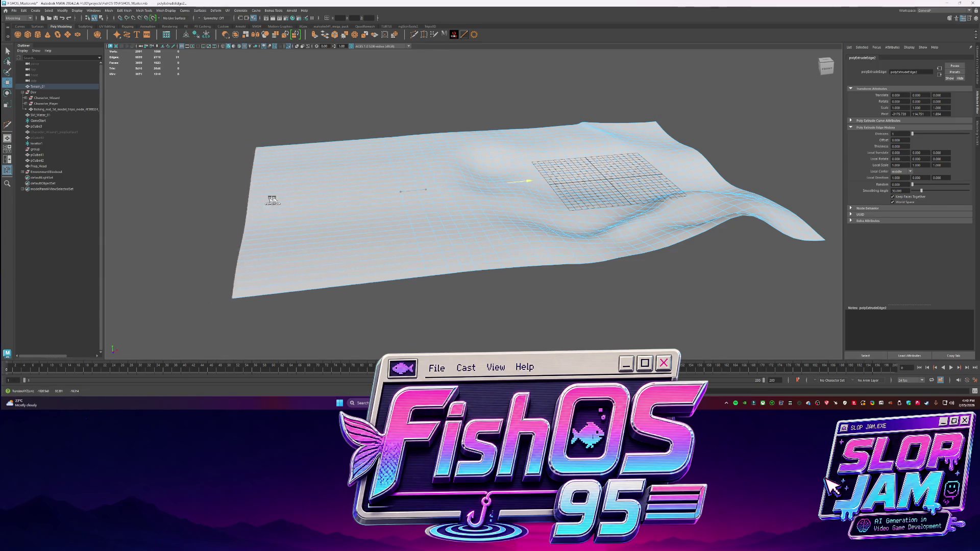
pyautogui.hotkey('ctrl', '1')
pyautogui.moveTo(396, 229)
pyautogui.keyDown('alt'); pyautogui.mouseDown()
pyautogui.moveTo(477, 132)
pyautogui.moveTo(510, 284)
pyautogui.moveTo(575, 225)
pyautogui.moveTo(569, 235)
pyautogui.mouseUp(); pyautogui.keyUp('alt')
pyautogui.keyDown('shift'); pyautogui.moveTo(388, 173); pyautogui.dragTo(403, 204, button='right'); pyautogui.keyUp('shift')
pyautogui.click(259, 147)
pyautogui.keyDown('ctrl'); pyautogui.click(439, 251); pyautogui.keyUp('ctrl')
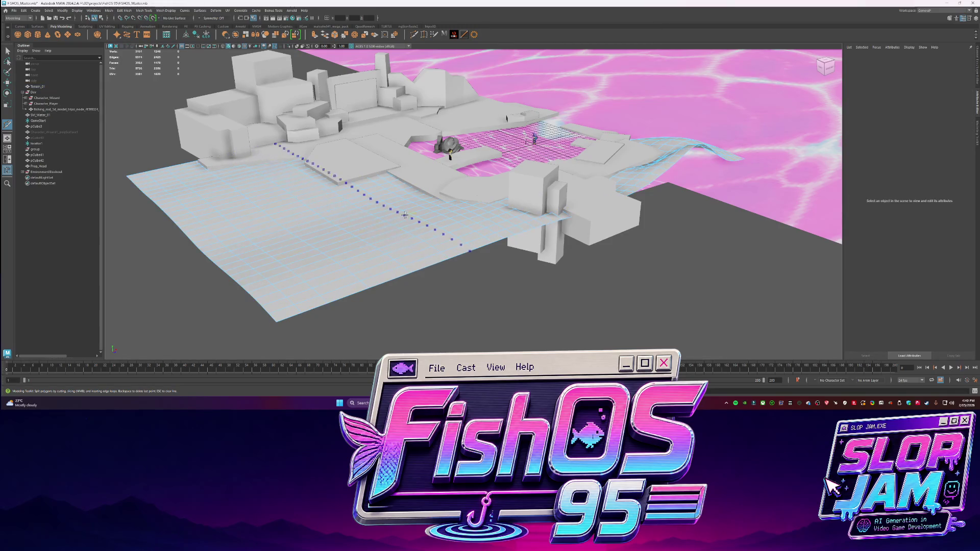
pyautogui.press('q')
# - With Soft Select on, raise left-side terrain vertices into a curved ridge
pyautogui.click(337, 263)
pyautogui.press('b')
pyautogui.moveTo(337, 263); pyautogui.dragTo(415, 264)
pyautogui.press('w')
pyautogui.moveTo(336, 247); pyautogui.dragTo(339, 215)
pyautogui.click(218, 212)
pyautogui.moveTo(219, 213)
pyautogui.mouseDown()
pyautogui.moveTo(178, 174)
pyautogui.moveTo(182, 138)
pyautogui.mouseUp()
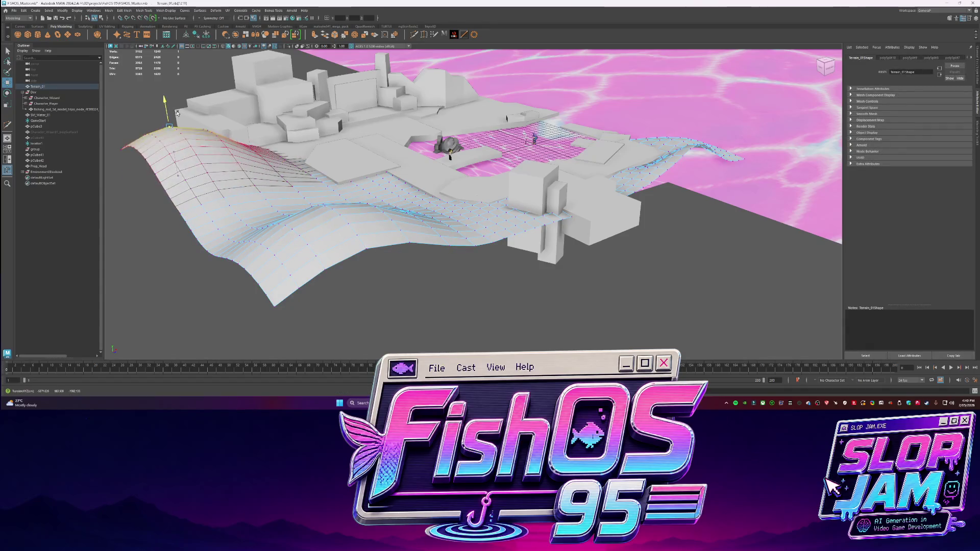
pyautogui.click(261, 185)
pyautogui.moveTo(262, 186); pyautogui.dragTo(259, 153)
pyautogui.click(298, 204)
pyautogui.moveTo(299, 205)
pyautogui.mouseDown()
pyautogui.moveTo(294, 158)
pyautogui.moveTo(293, 168)
pyautogui.mouseUp()
pyautogui.click(218, 205)
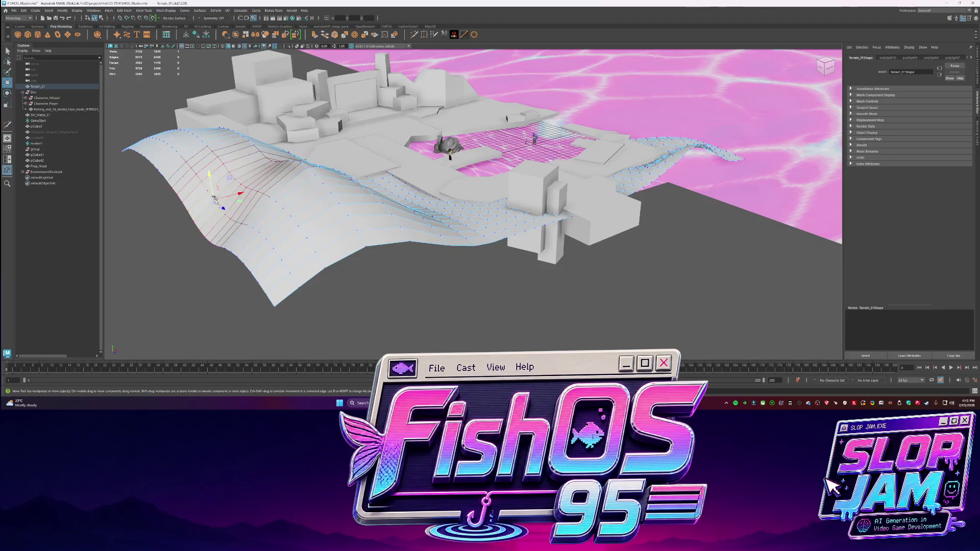
pyautogui.moveTo(218, 204); pyautogui.dragTo(214, 168)
pyautogui.click(276, 219)
# - From a more top-down view, raise more terrain vertices, including the upper-left area
pyautogui.moveTo(276, 220)
pyautogui.keyDown('alt'); pyautogui.mouseDown()
pyautogui.moveTo(388, 241)
pyautogui.moveTo(408, 235)
pyautogui.moveTo(398, 216)
pyautogui.mouseUp(); pyautogui.keyUp('alt')
pyautogui.click(388, 241)
pyautogui.click(400, 296)
pyautogui.moveTo(401, 296); pyautogui.dragTo(416, 287)
pyautogui.click(360, 127)
pyautogui.moveTo(372, 145); pyautogui.dragTo(378, 123)
# - Push the upper and lower terrain regions upward into rolling hills, then clear the selection
pyautogui.click(414, 35)
pyautogui.click(373, 169)
pyautogui.press('w')
pyautogui.moveTo(372, 190); pyautogui.dragTo(375, 174)
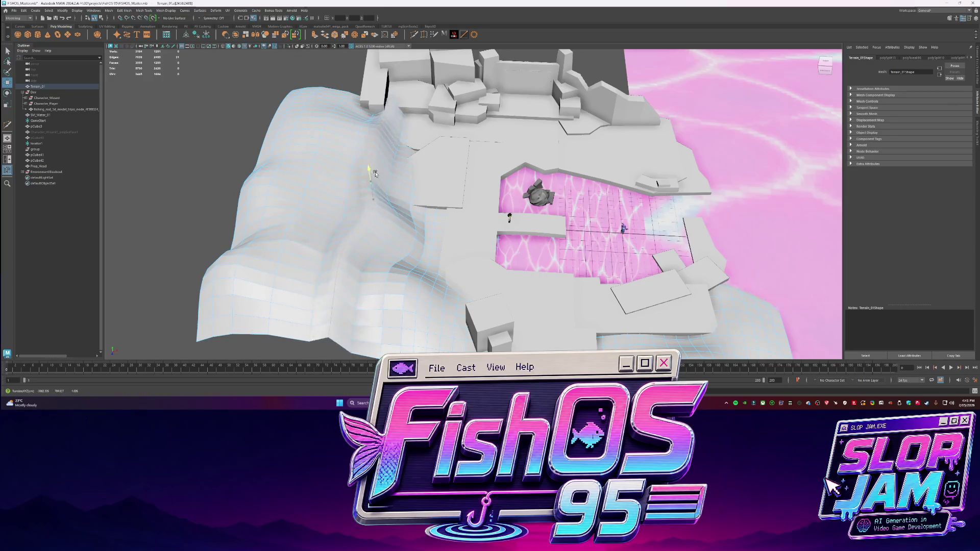
pyautogui.press('q')
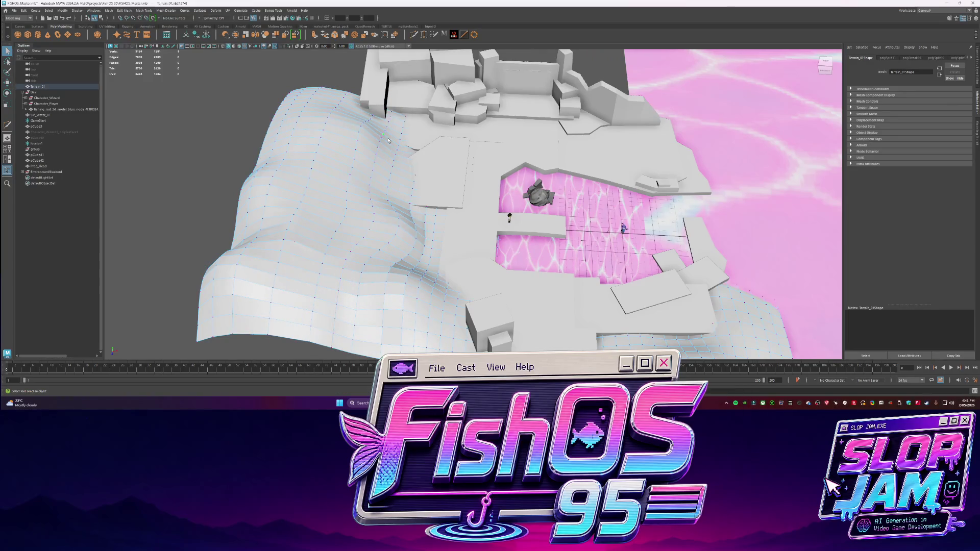
pyautogui.click(384, 118)
pyautogui.press('w')
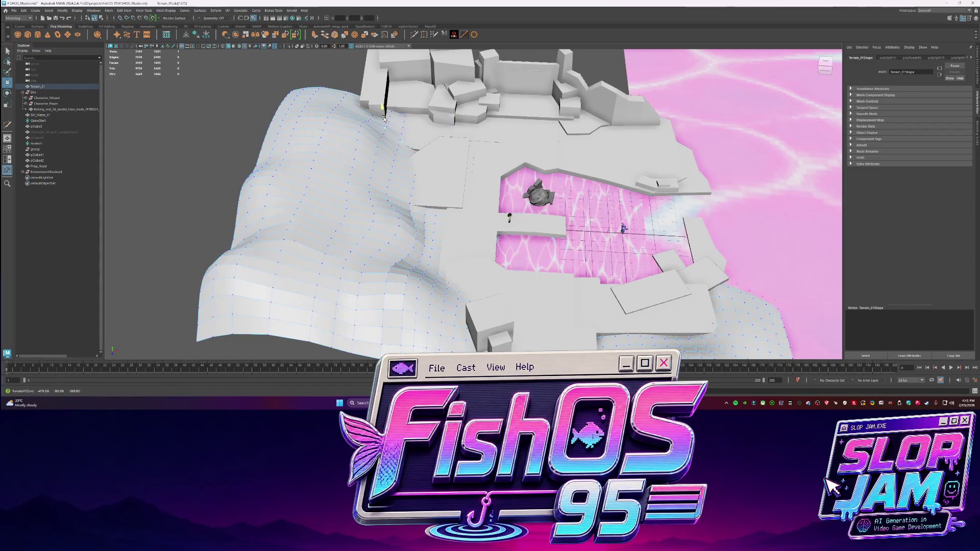
pyautogui.moveTo(384, 118); pyautogui.dragTo(418, 146)
pyautogui.click(369, 219)
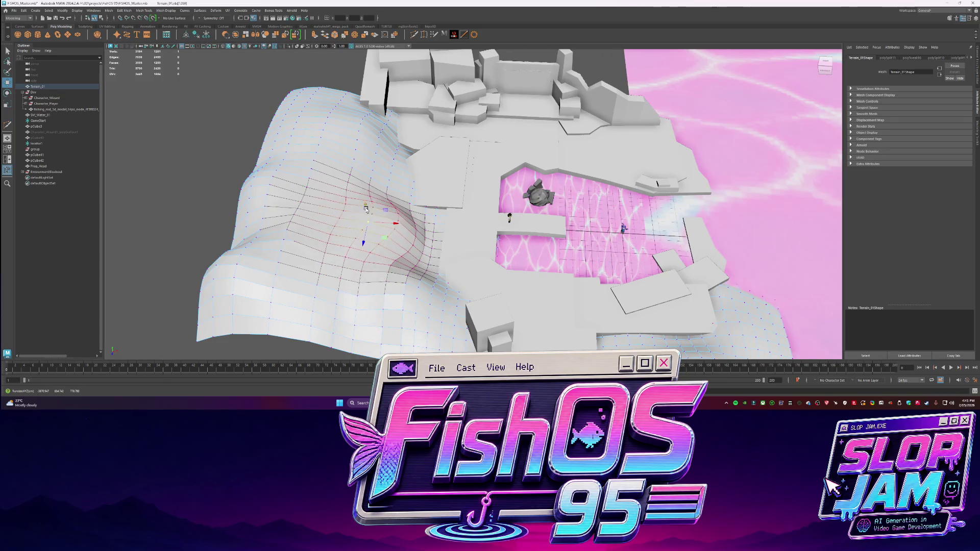
pyautogui.click(307, 210)
pyautogui.moveTo(307, 210)
pyautogui.mouseDown()
pyautogui.moveTo(296, 189)
pyautogui.moveTo(460, 153)
pyautogui.mouseUp()
pyautogui.scroll(-5, 296, 190)
pyautogui.click(766, 81)
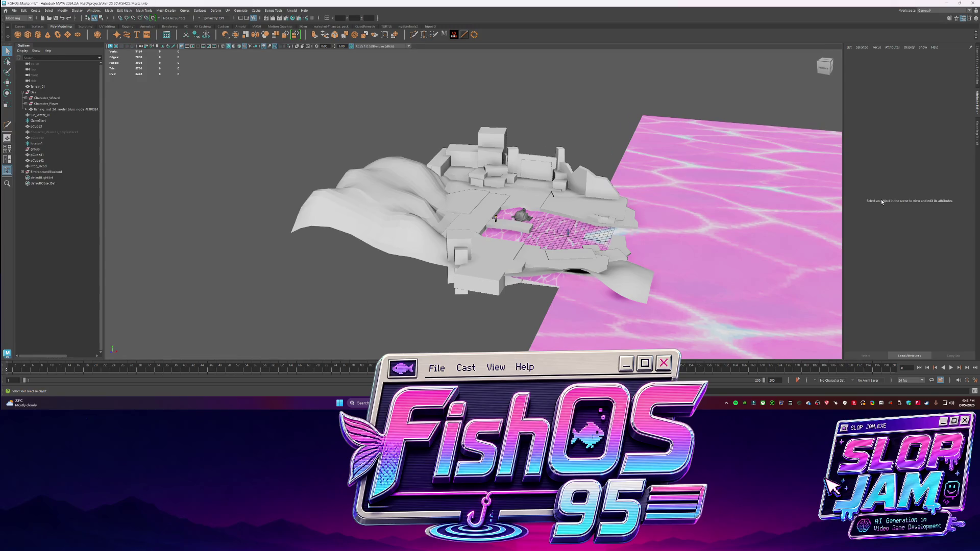
# - Orbit to view the hills from the opposite side, then switch to Codex's build summary
pyautogui.moveTo(714, 229)
pyautogui.keyDown('alt'); pyautogui.mouseDown()
pyautogui.moveTo(460, 215)
pyautogui.moveTo(439, 204)
pyautogui.mouseUp(); pyautogui.keyUp('alt')
pyautogui.scroll(3, 439, 204)
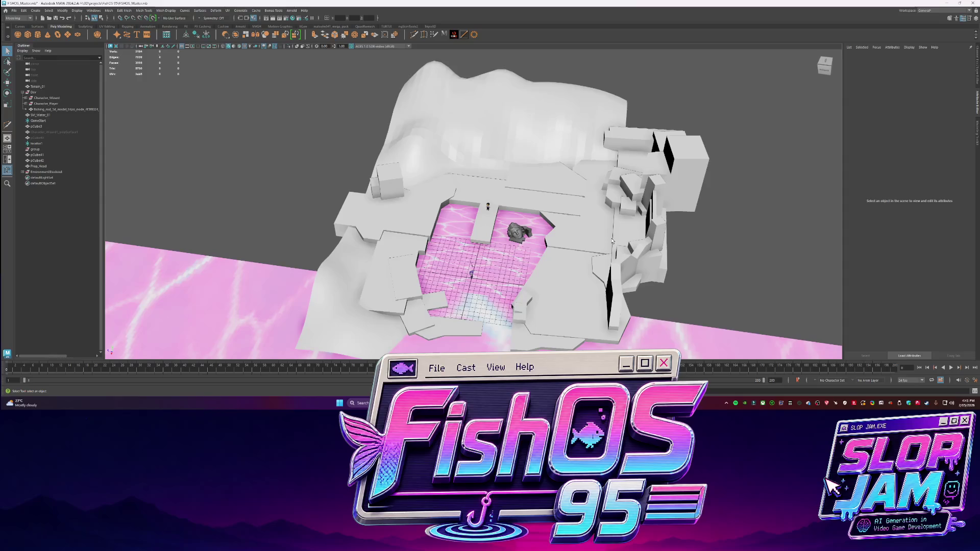
pyautogui.hotkey('alt', 'Tab')
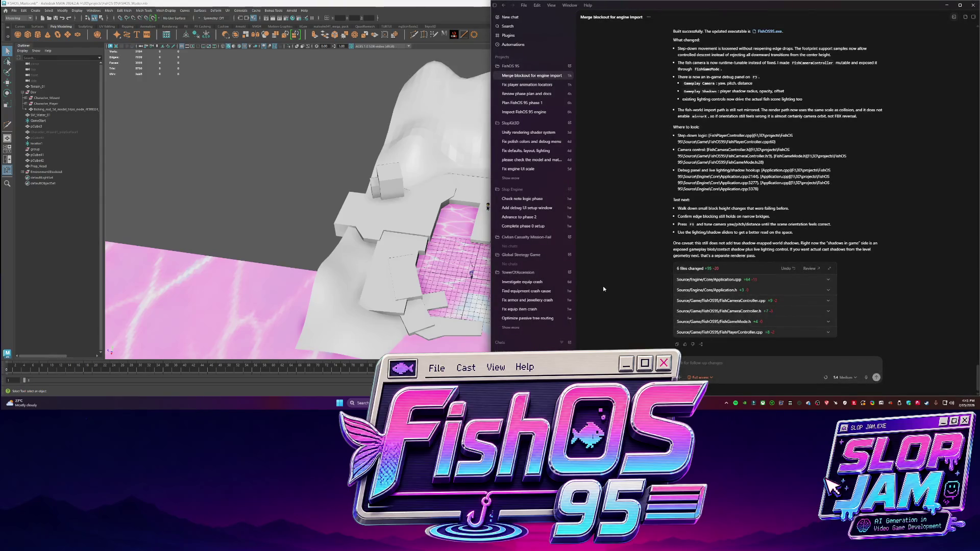
# - Launch the FishOS95.exe build from its folder
pyautogui.click(768, 31)
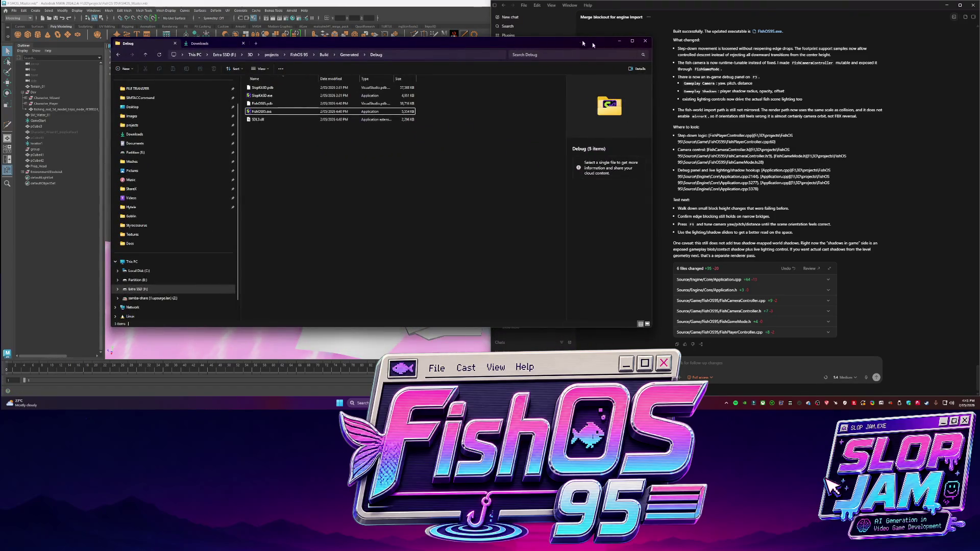
pyautogui.click(271, 112)
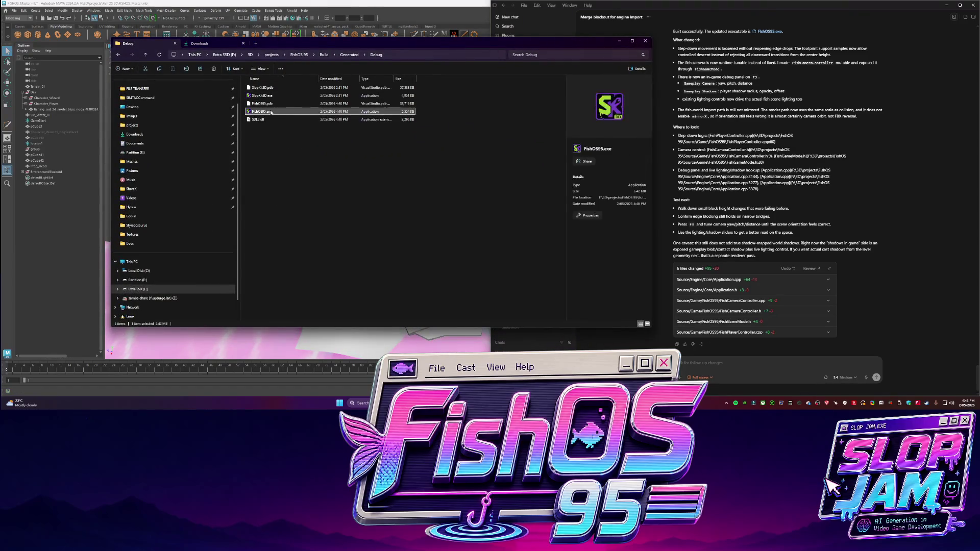
pyautogui.doubleClick(271, 111)
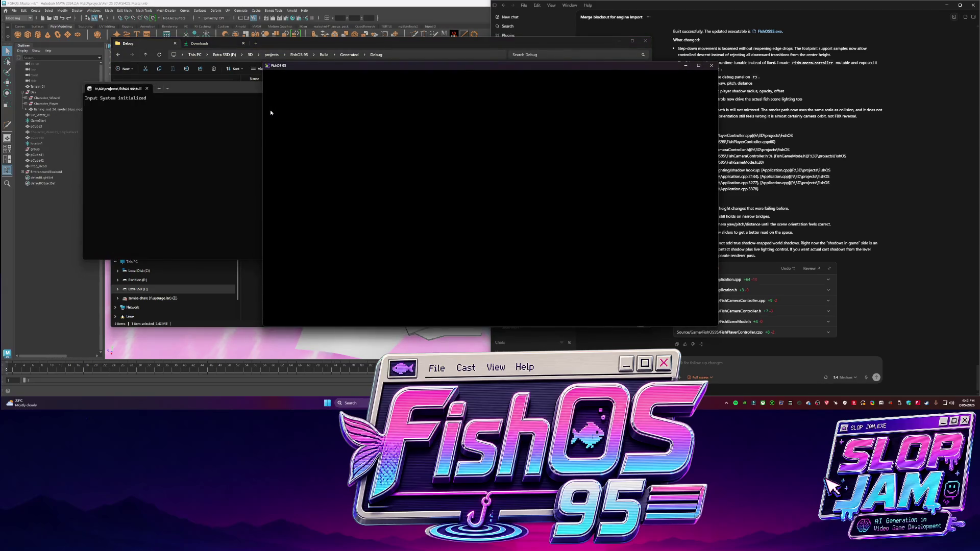
# - Walk the character around the blocks and pink edge with WASD, then open Gameplay Debug with F3
pyautogui.press('s')
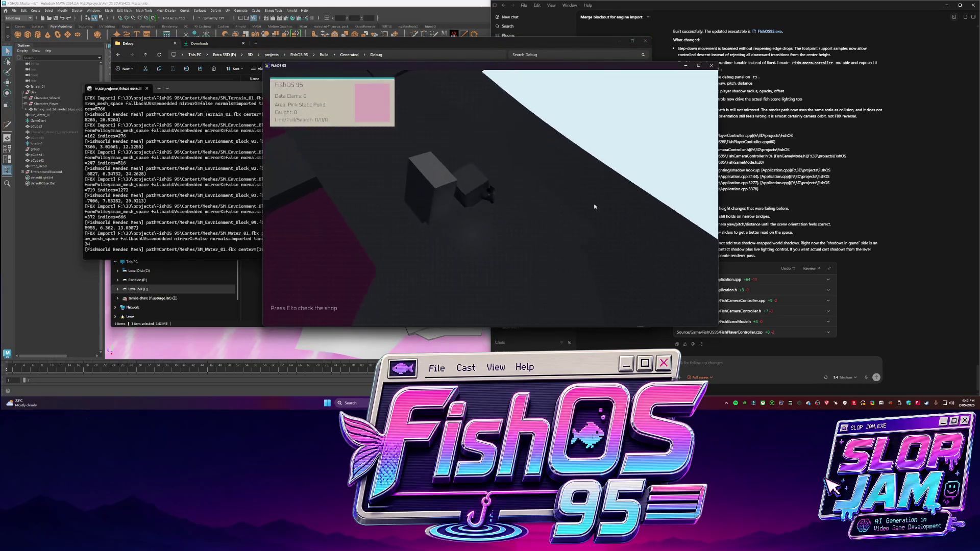
pyautogui.press('w')
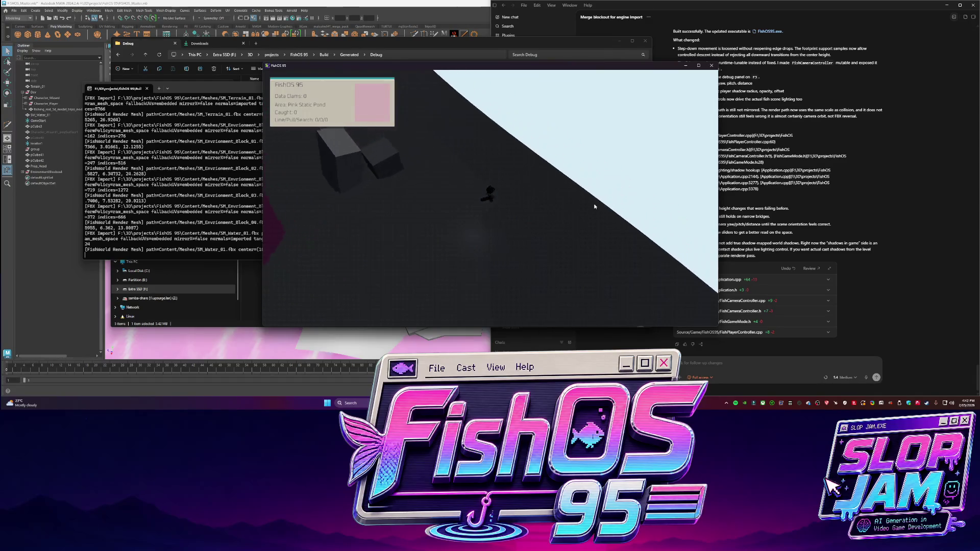
pyautogui.moveTo(595, 206); pyautogui.dragTo(500, 203, button='right')
pyautogui.press('w')
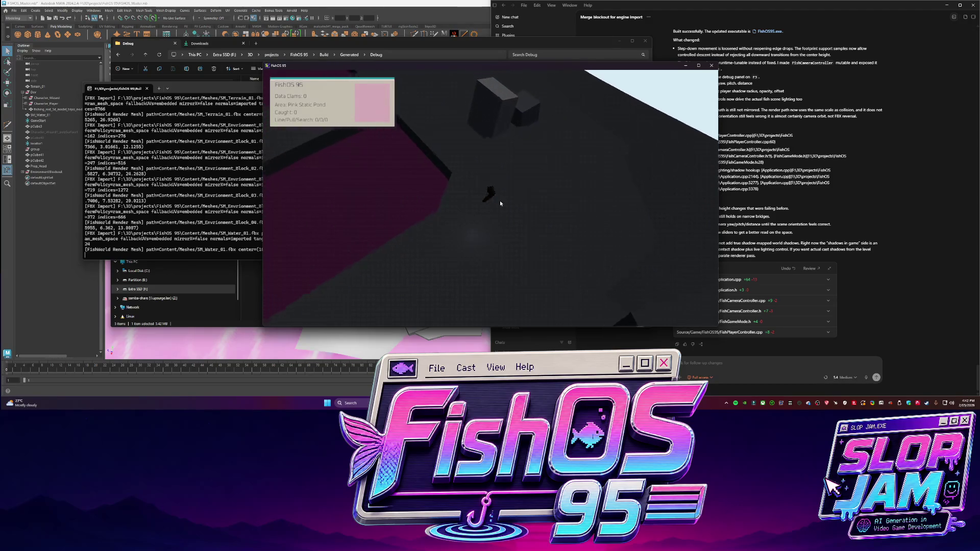
pyautogui.press('a')
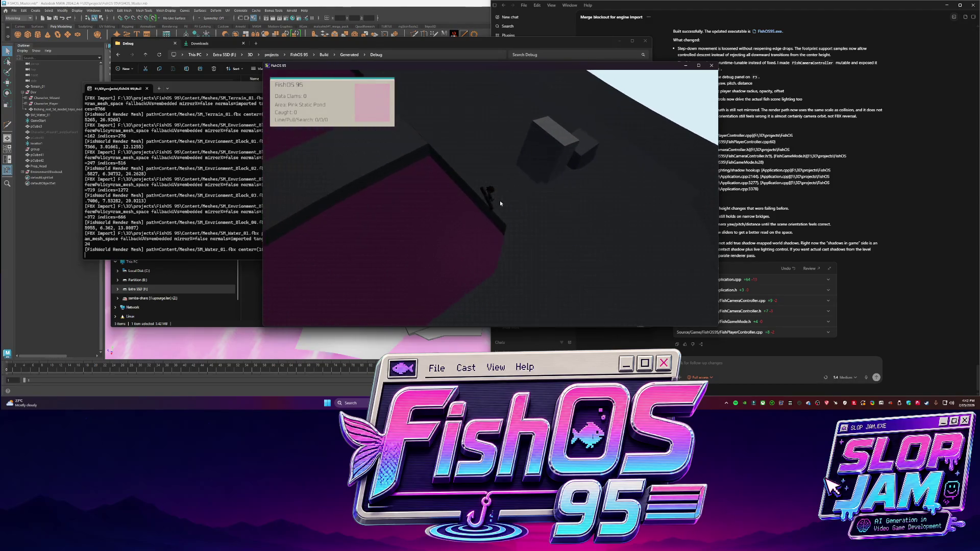
pyautogui.press('F3')
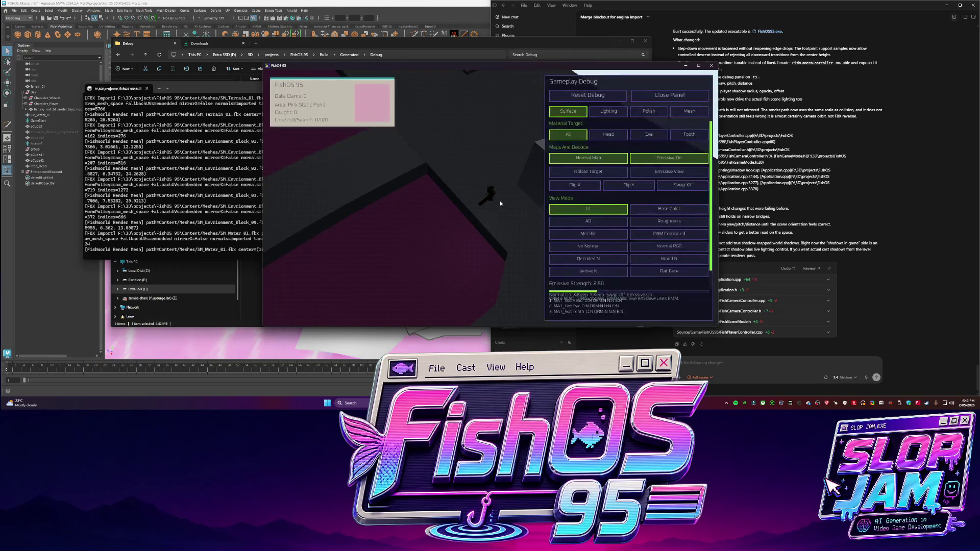
# - On the Lighting tab, set Camera Yaw -127, Shadow Radius 0.75 and Key Strength 5.15
pyautogui.click(609, 108)
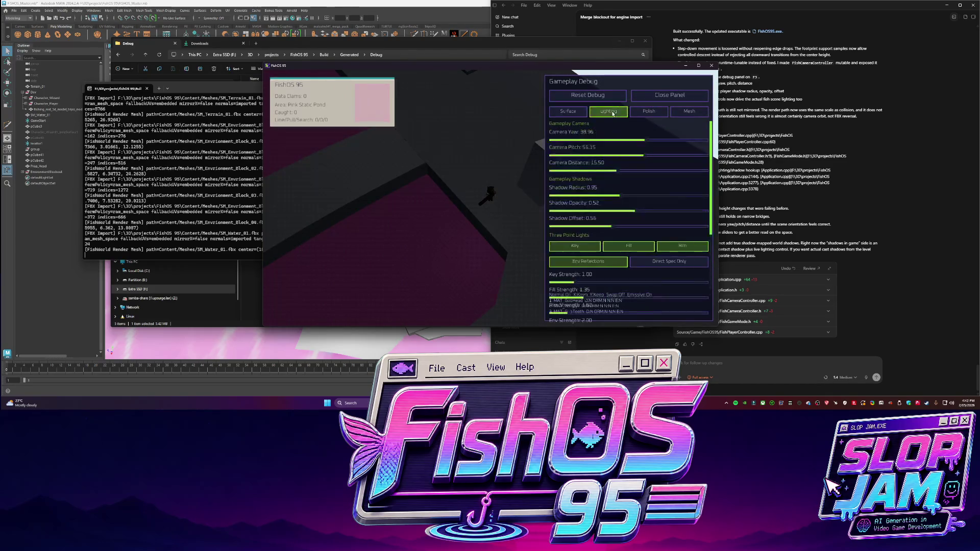
pyautogui.moveTo(649, 141)
pyautogui.mouseDown()
pyautogui.moveTo(541, 139)
pyautogui.moveTo(574, 137)
pyautogui.mouseUp()
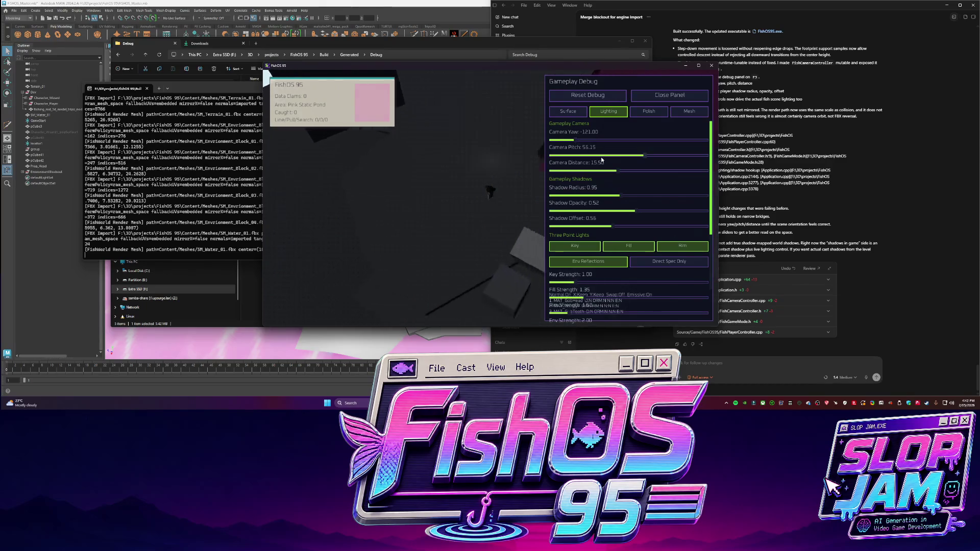
pyautogui.moveTo(579, 140)
pyautogui.mouseDown()
pyautogui.moveTo(629, 141)
pyautogui.moveTo(570, 142)
pyautogui.moveTo(581, 143)
pyautogui.moveTo(551, 157)
pyautogui.moveTo(616, 157)
pyautogui.moveTo(583, 170)
pyautogui.moveTo(601, 170)
pyautogui.mouseUp()
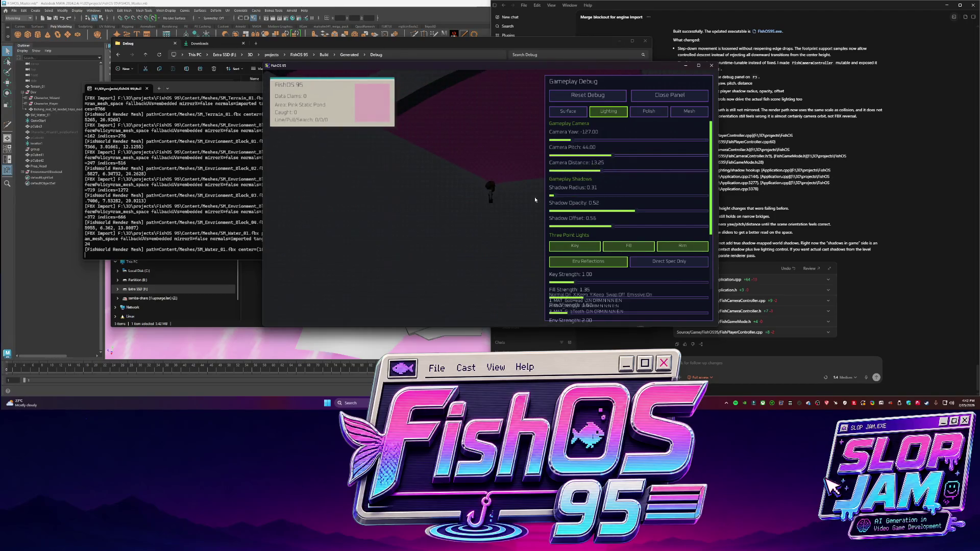
pyautogui.moveTo(551, 196)
pyautogui.mouseDown()
pyautogui.moveTo(699, 195)
pyautogui.moveTo(598, 196)
pyautogui.moveTo(597, 211)
pyautogui.moveTo(649, 226)
pyautogui.mouseUp()
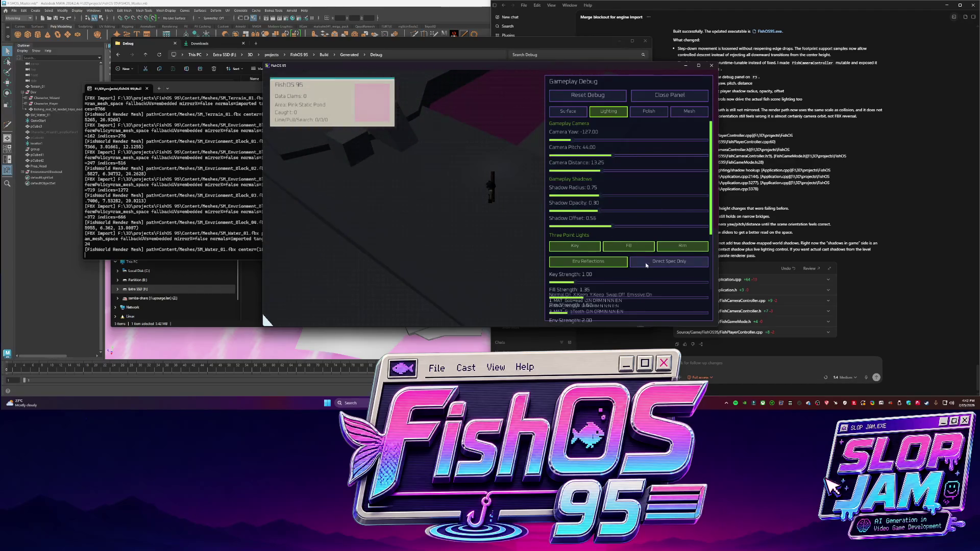
pyautogui.moveTo(573, 282); pyautogui.dragTo(684, 282)
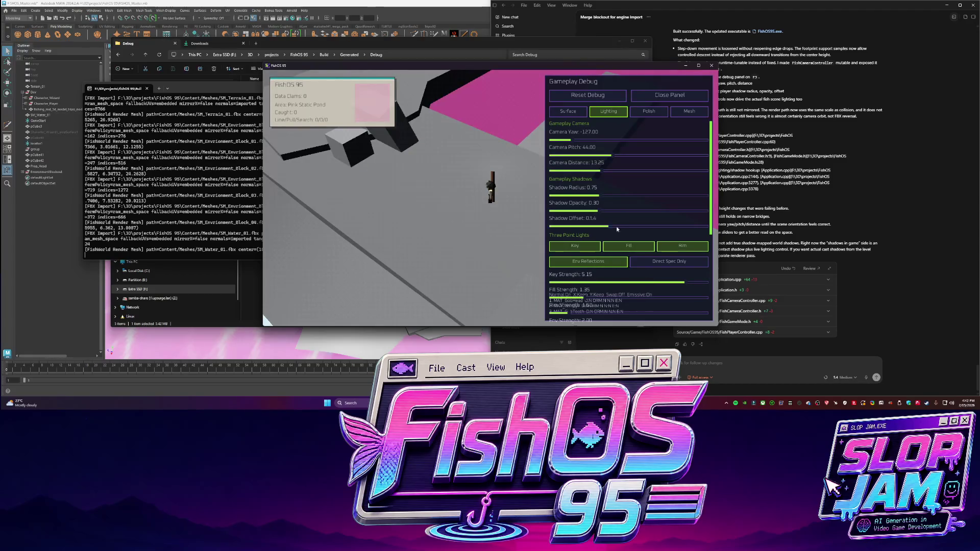
pyautogui.click(766, 374)
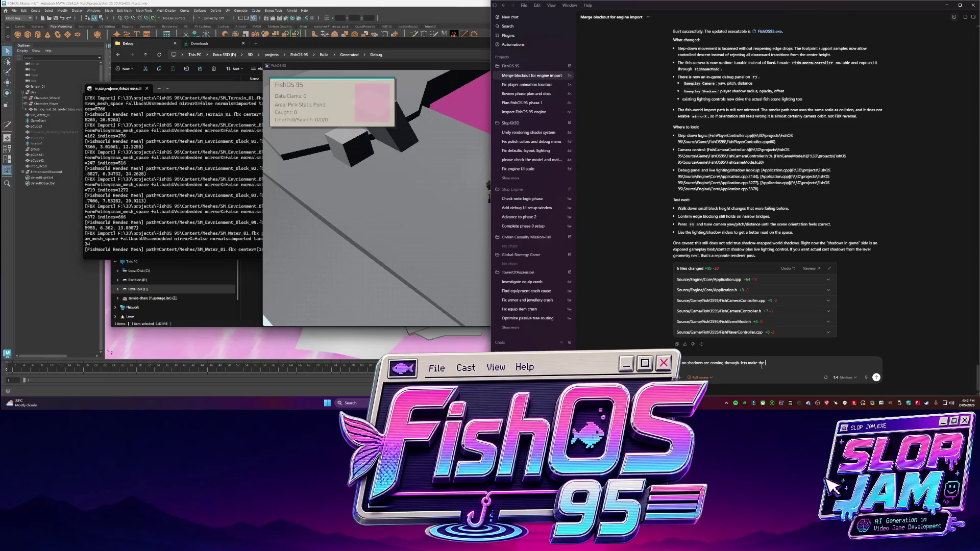
pyautogui.click(384, 205)
# - On the Polish tab, try SMAA versus FXAA, depth of field, studio background and sharpening
pyautogui.click(646, 112)
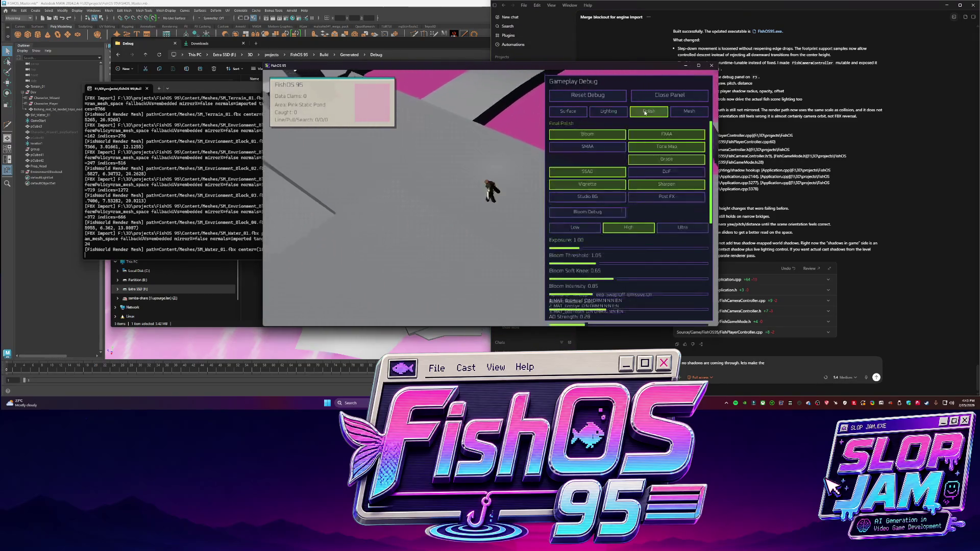
pyautogui.click(587, 147)
pyautogui.click(667, 134)
pyautogui.click(666, 171)
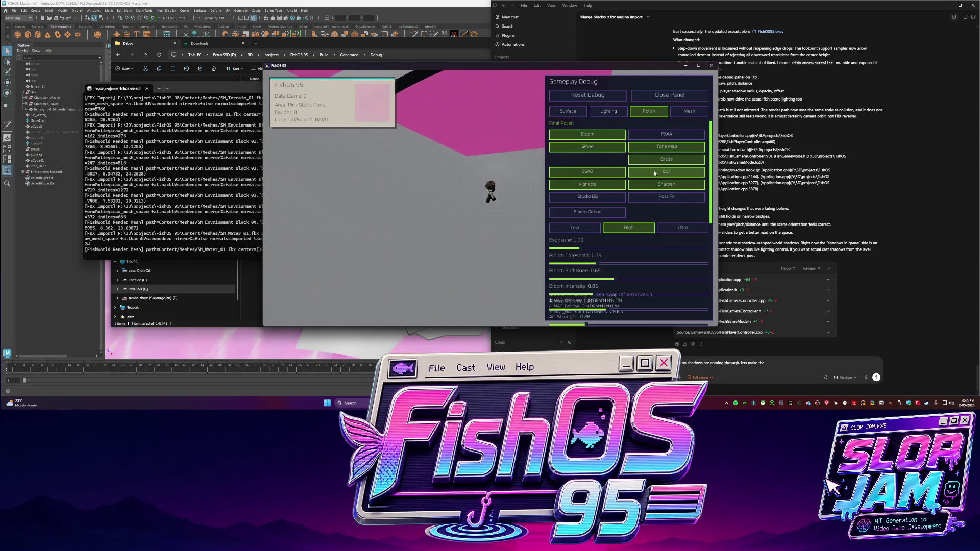
pyautogui.click(603, 199)
pyautogui.click(655, 186)
pyautogui.click(587, 197)
pyautogui.click(664, 133)
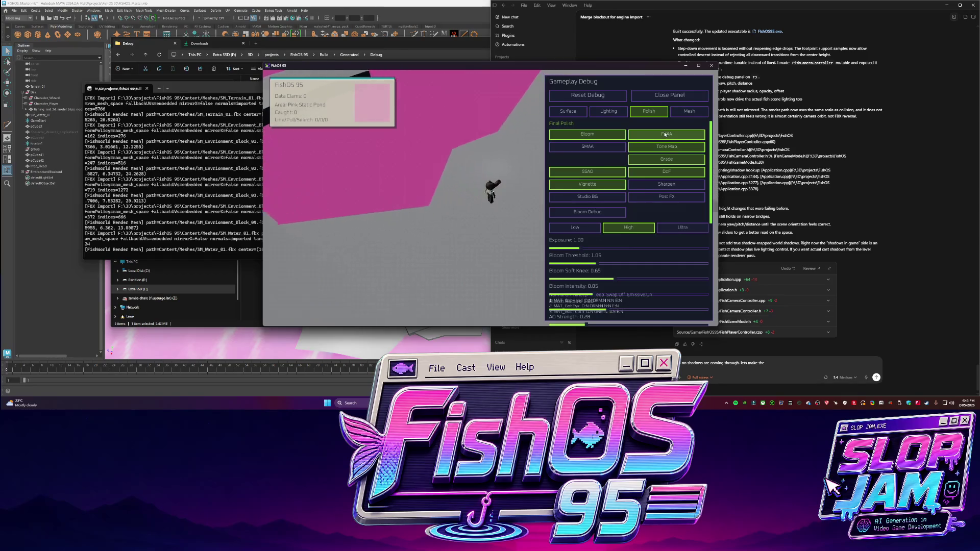
# - Compare Post FX on and off, leaving it off, with FXAA back on
pyautogui.click(669, 198)
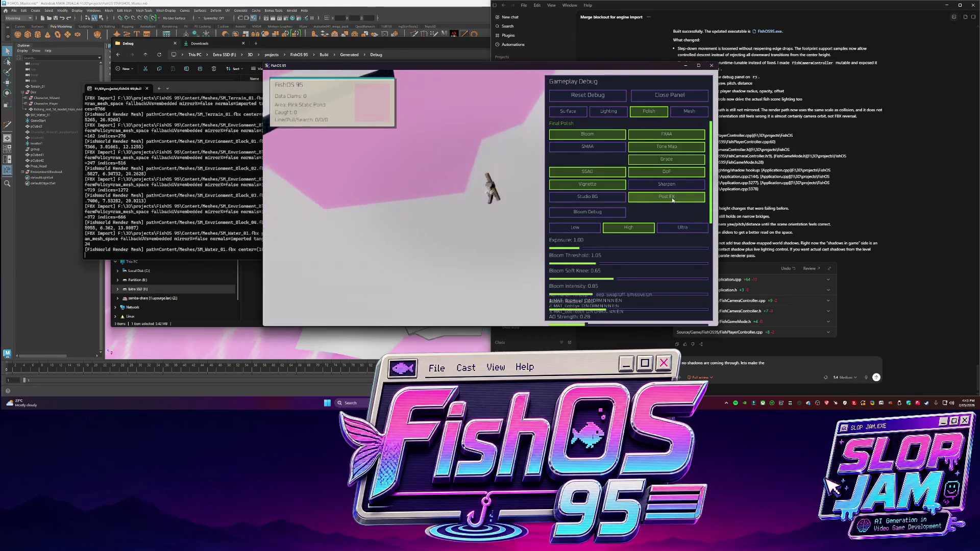
pyautogui.click(672, 200)
pyautogui.click(672, 199)
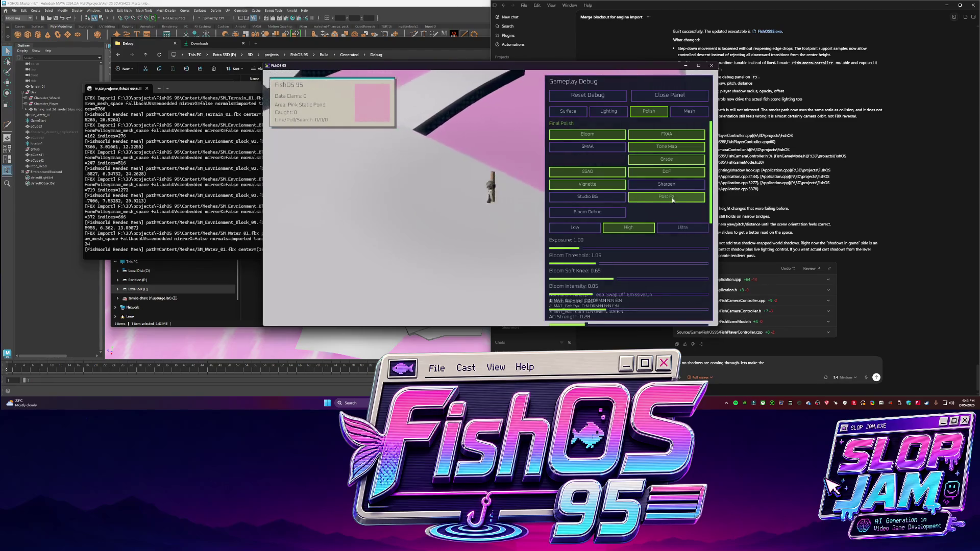
pyautogui.doubleClick(672, 199)
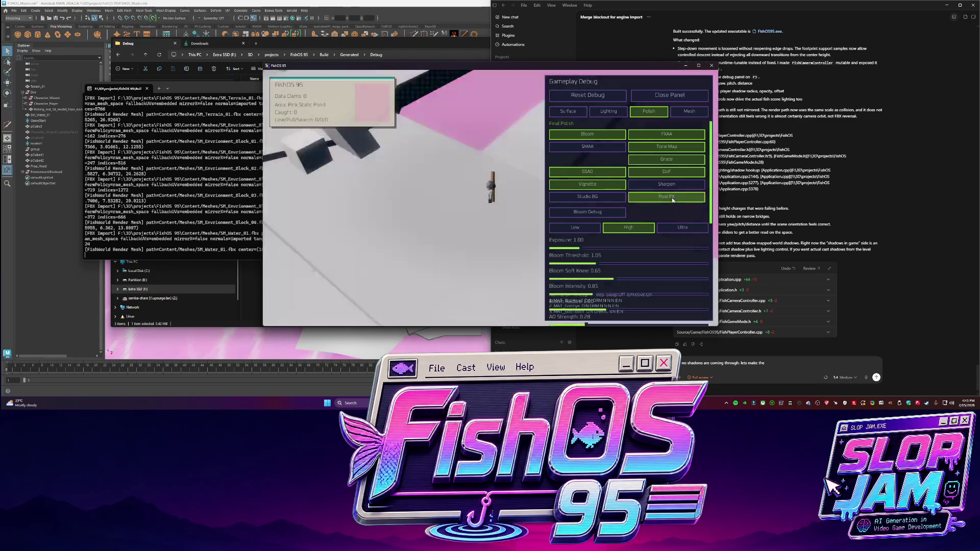
pyautogui.click(672, 200)
pyautogui.click(664, 134)
pyautogui.click(664, 135)
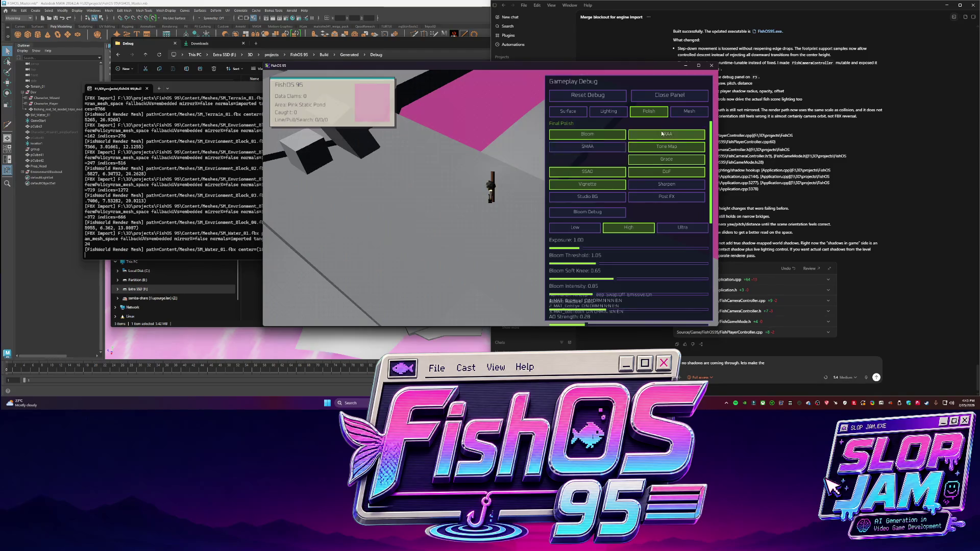
# - Compare generated and imported tangents, visualise bitangents, and view only the emissive channel
pyautogui.click(684, 112)
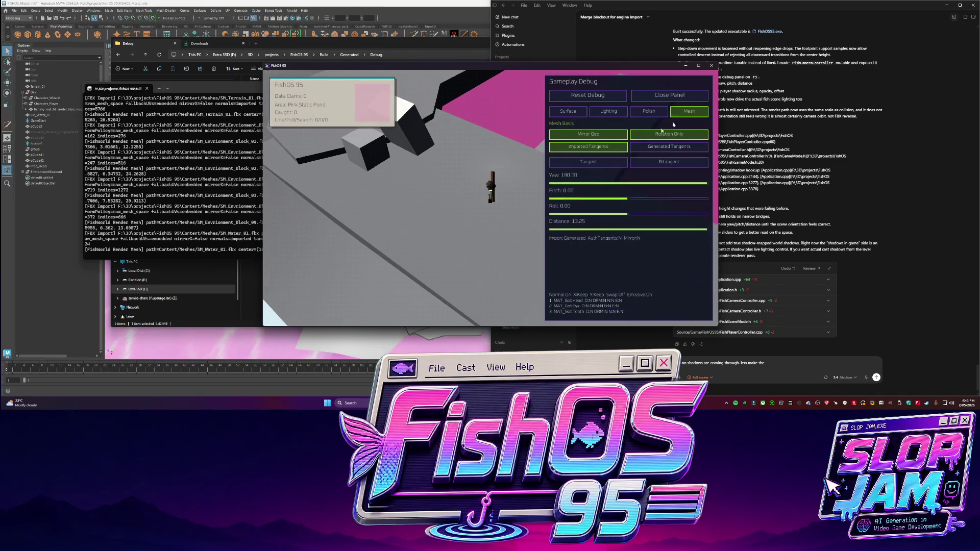
pyautogui.click(652, 148)
pyautogui.click(604, 147)
pyautogui.click(624, 160)
pyautogui.click(568, 111)
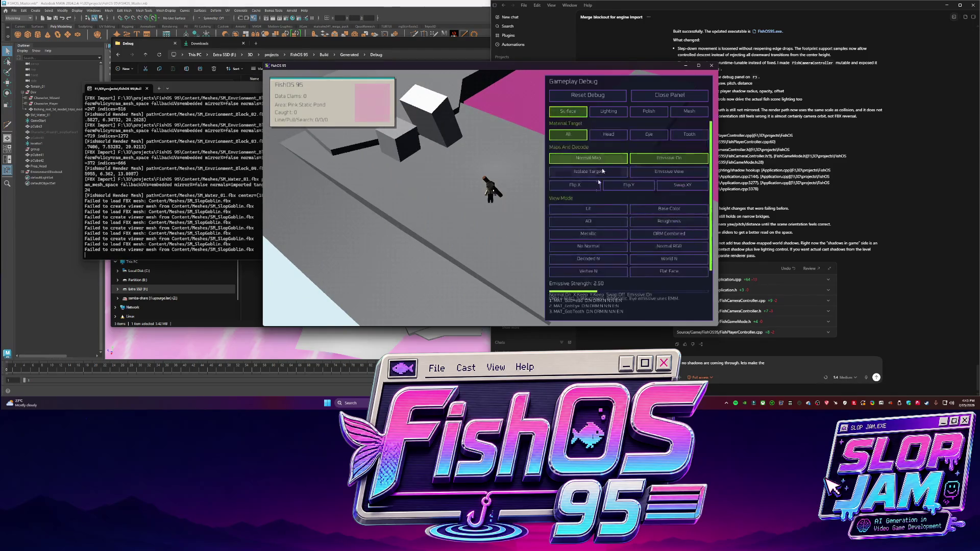
pyautogui.click(664, 173)
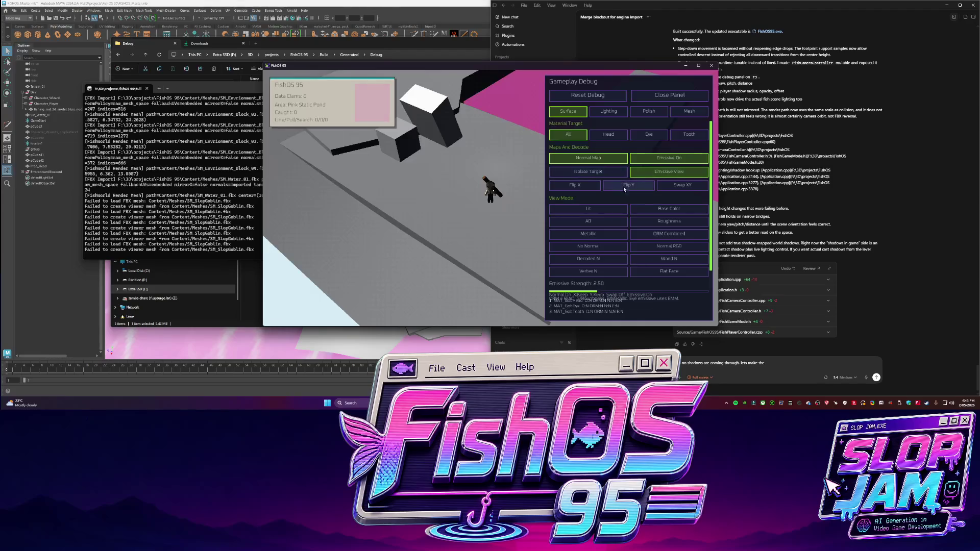
pyautogui.click(608, 111)
pyautogui.click(649, 112)
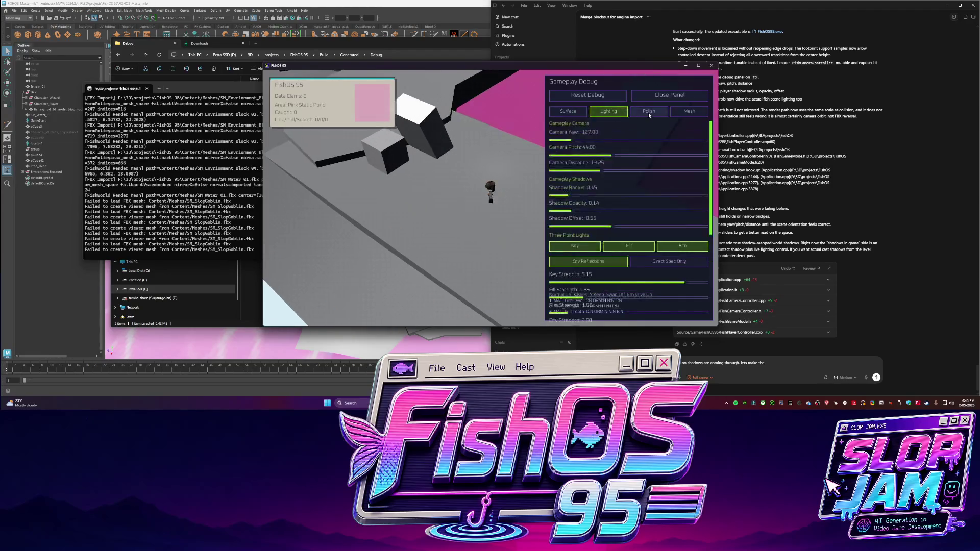
pyautogui.click(765, 363)
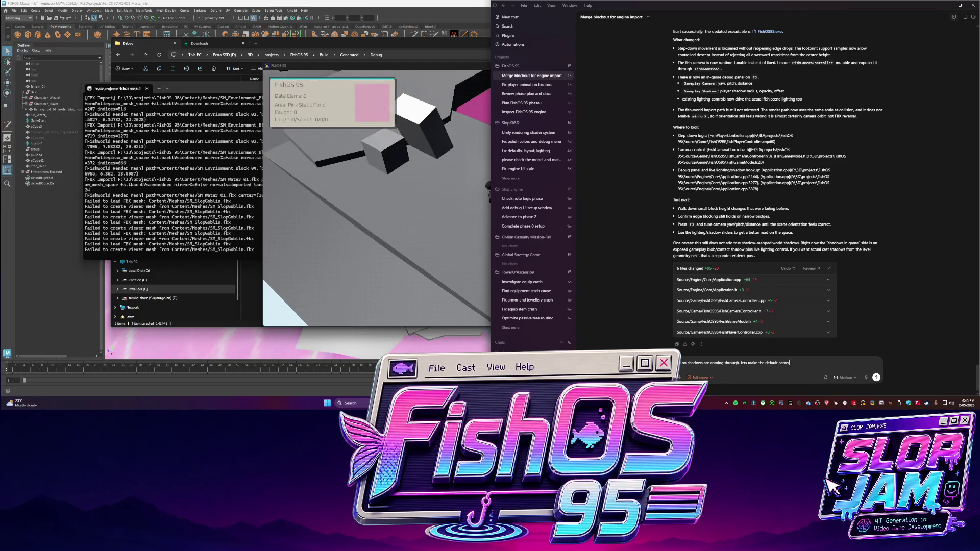
# - Check the current camera yaw value in the game's debug panel
pyautogui.click(404, 281)
pyautogui.click(608, 111)
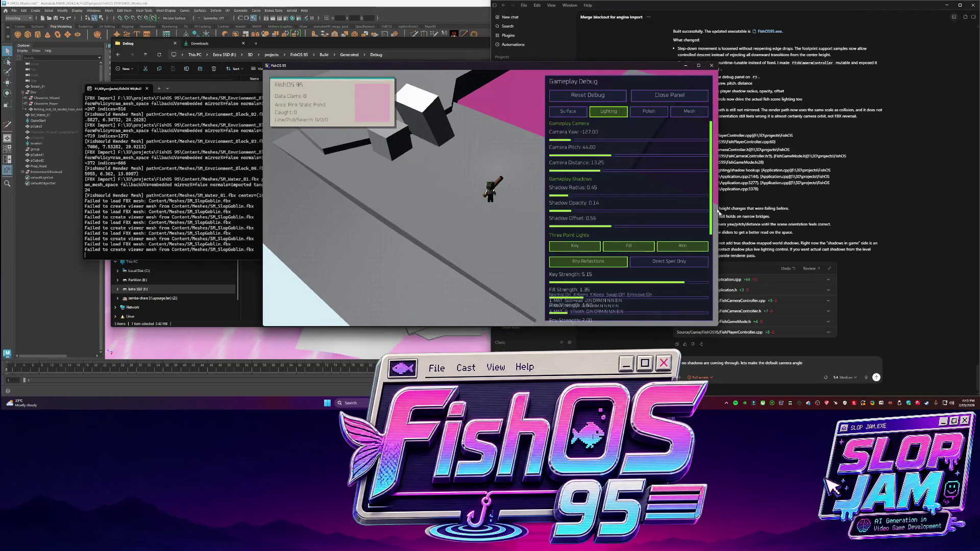
pyautogui.click(811, 369)
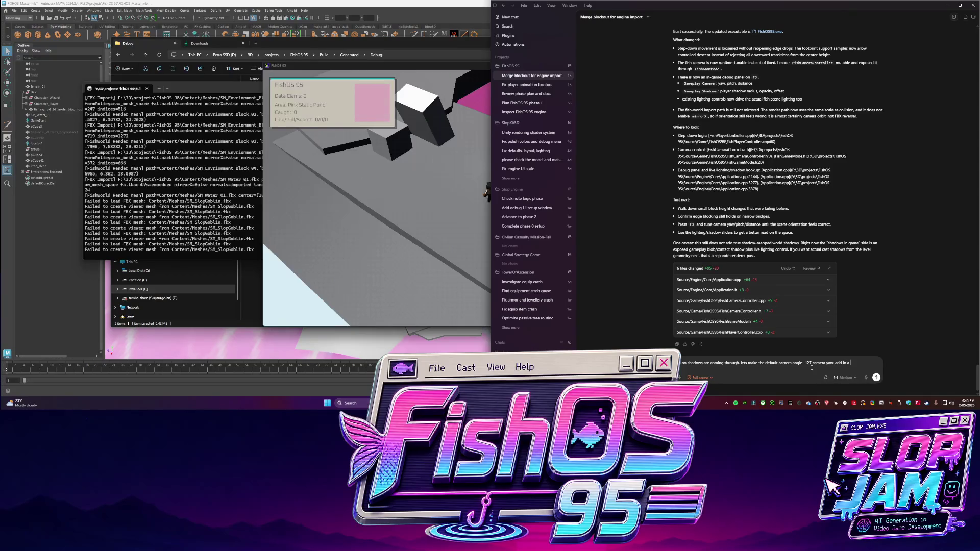
pyautogui.click(384, 232)
pyautogui.press('F3')
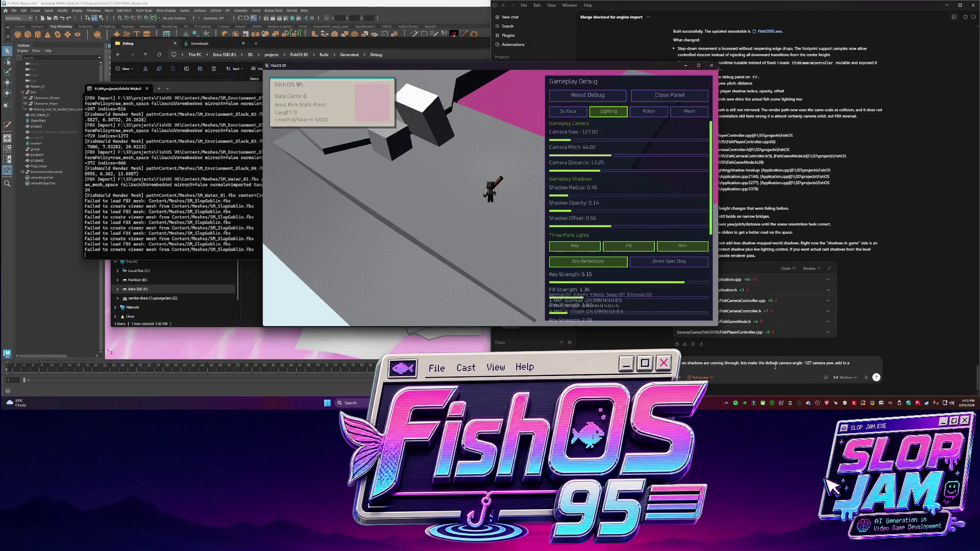
pyautogui.click(857, 366)
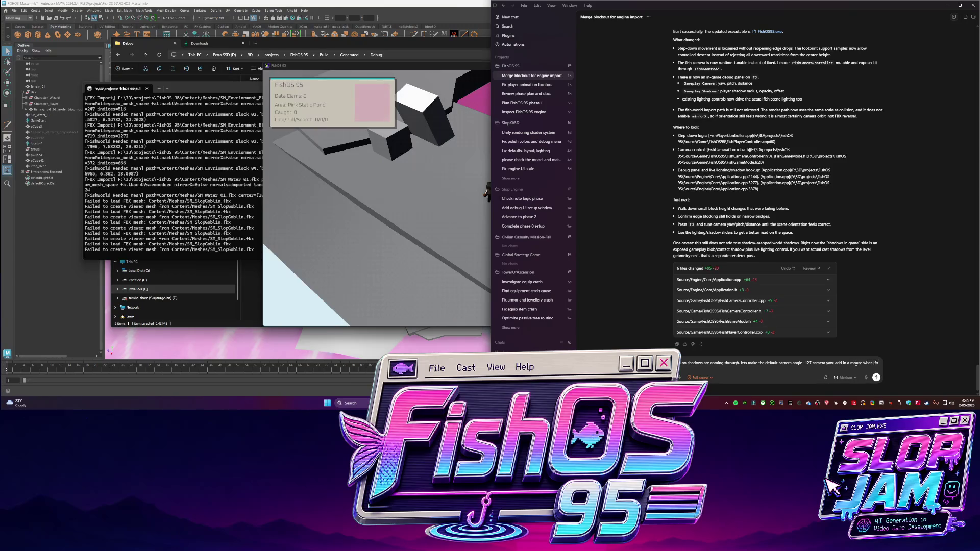
# - Type the request for -127 default yaw, mouse-wheel zoom and a trimmed debug menu
pyautogui.write('r zoom in and out')
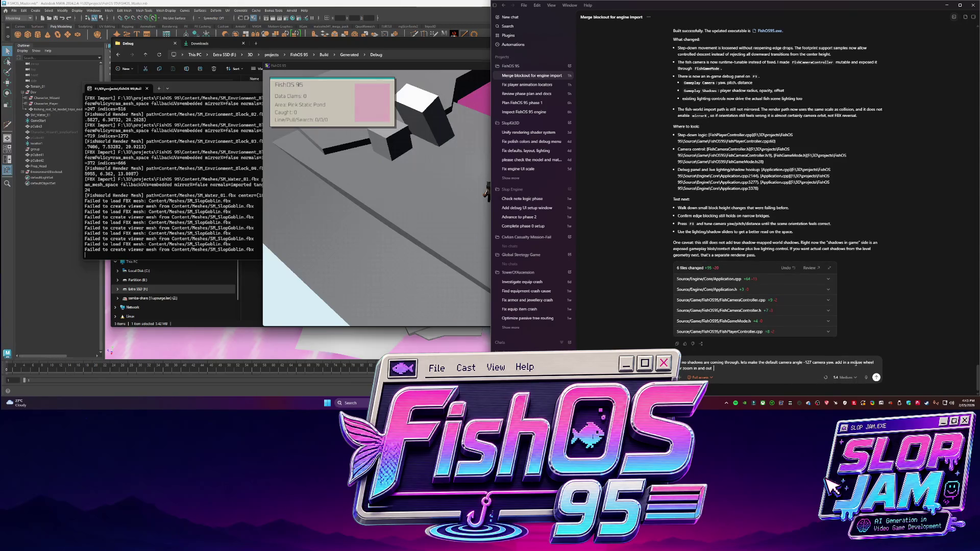
pyautogui.write('ve any old things from')
pyautogui.write(' this debug menu please just leave in setting')
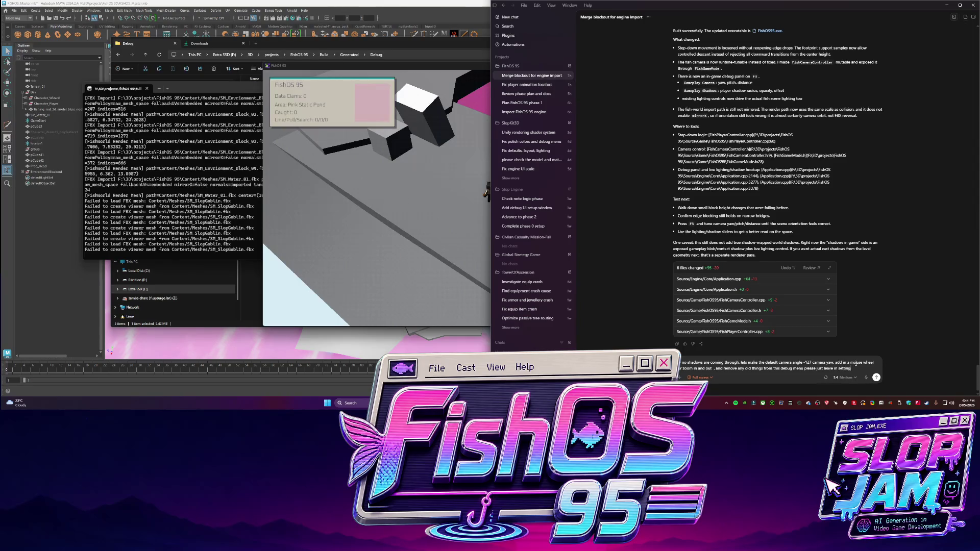
pyautogui.write('s game.')
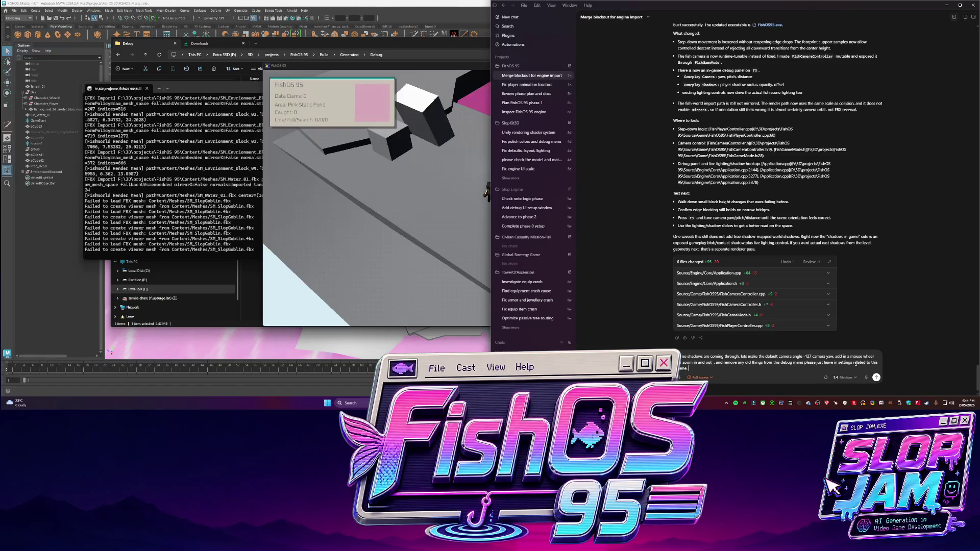
pyautogui.click(317, 236)
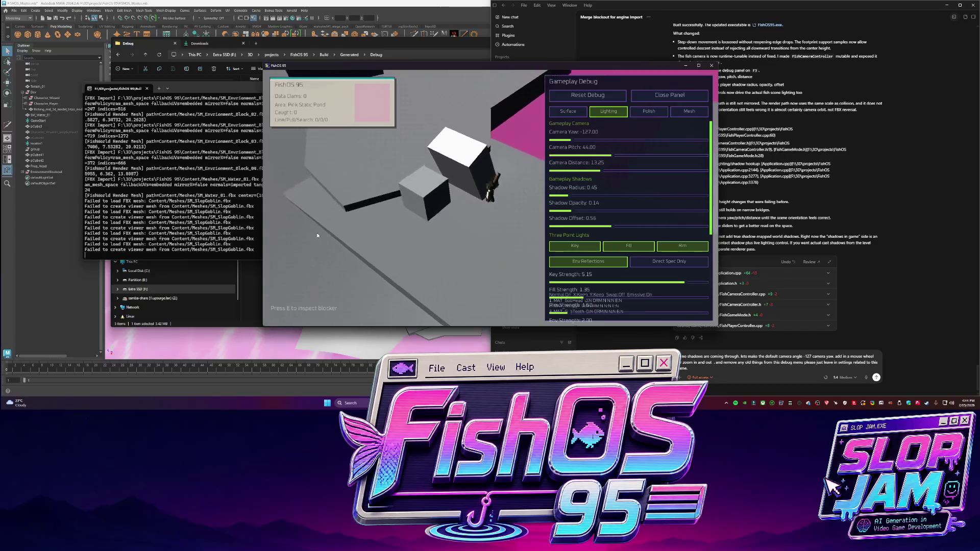
# - Walk the fish across the floor, past the white blocks and onto the pink area
pyautogui.press('w')
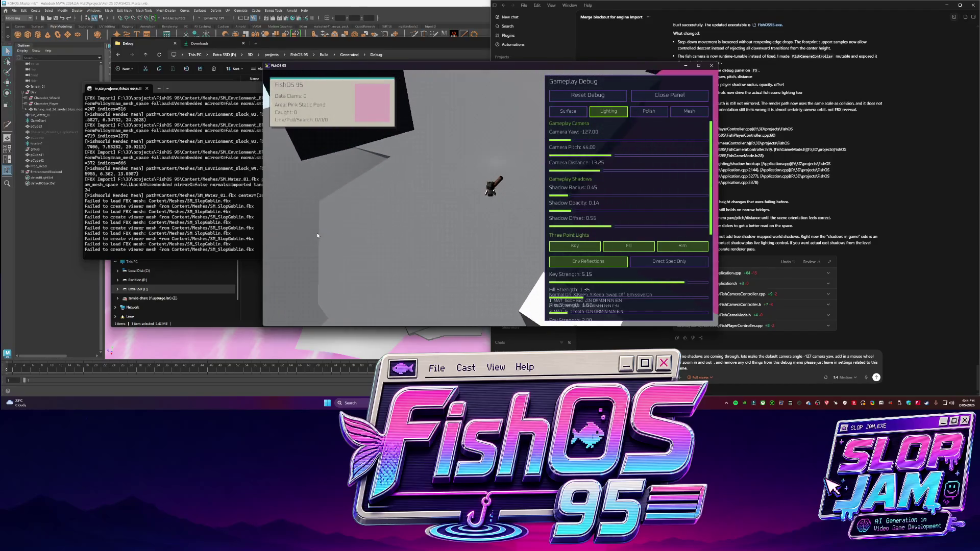
pyautogui.press('a')
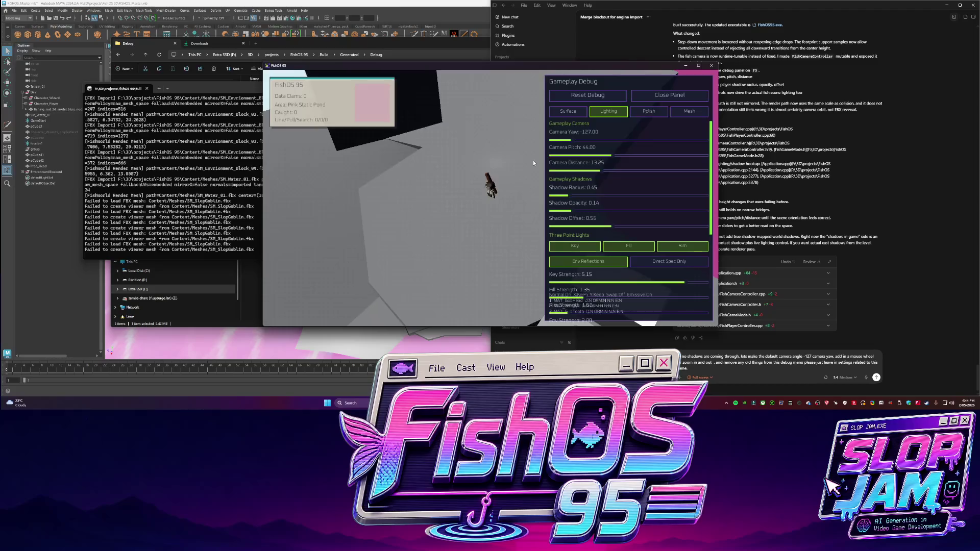
pyautogui.press('w')
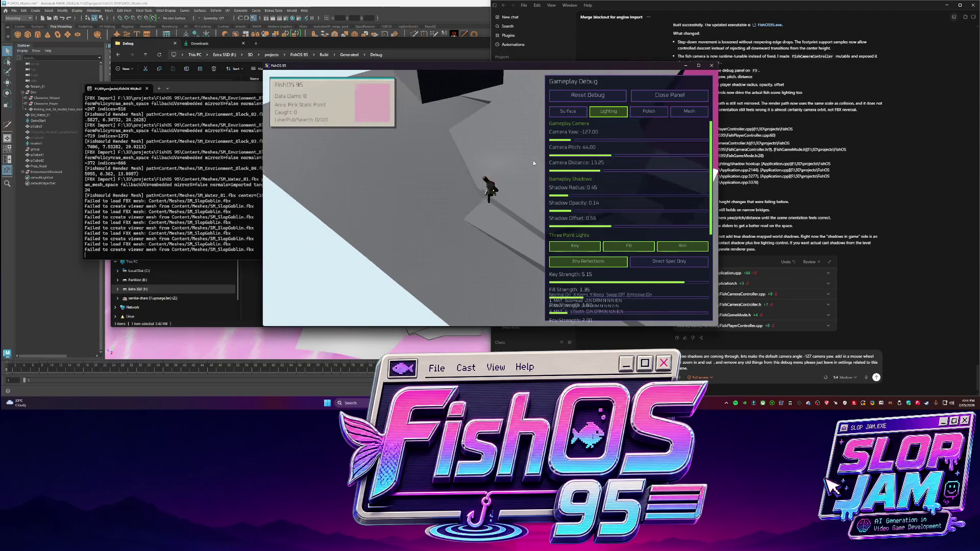
pyautogui.press('w')
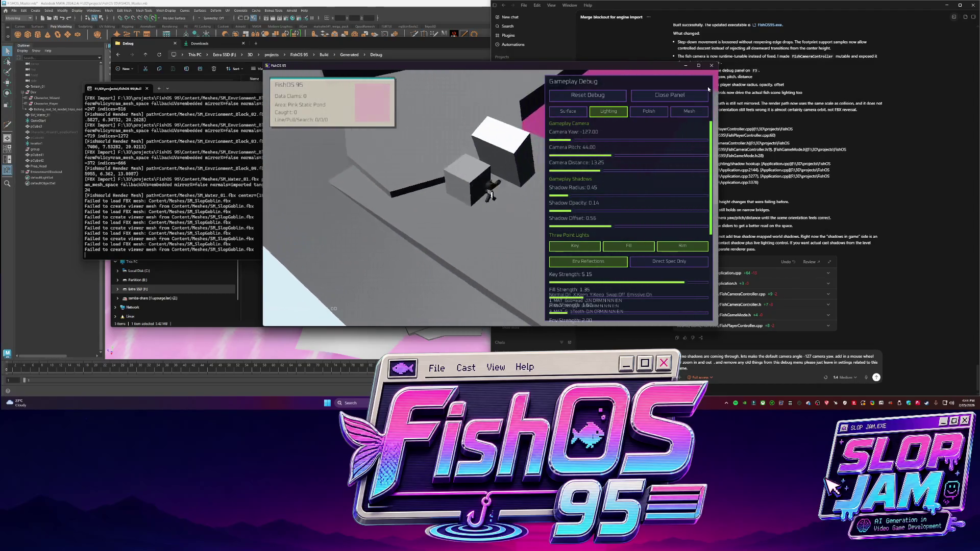
pyautogui.press('d')
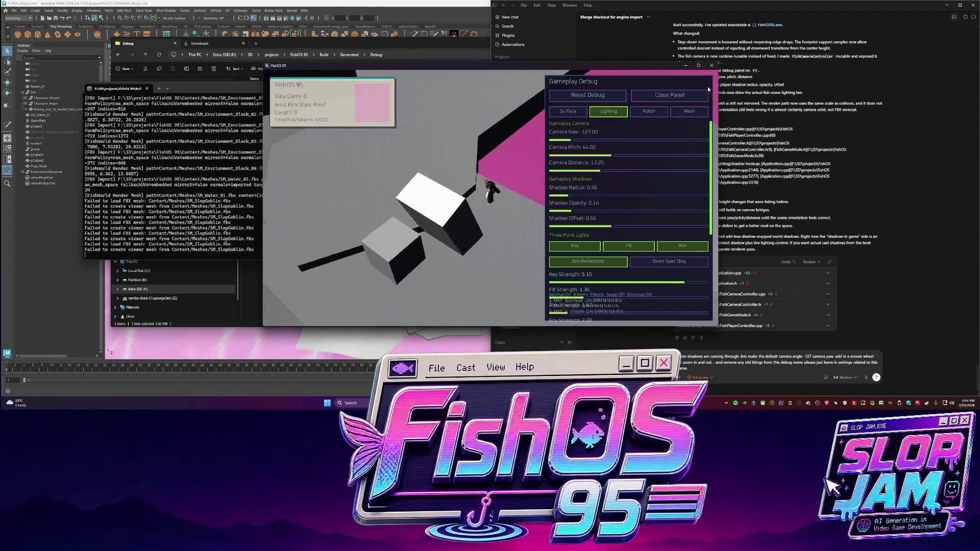
pyautogui.press('w')
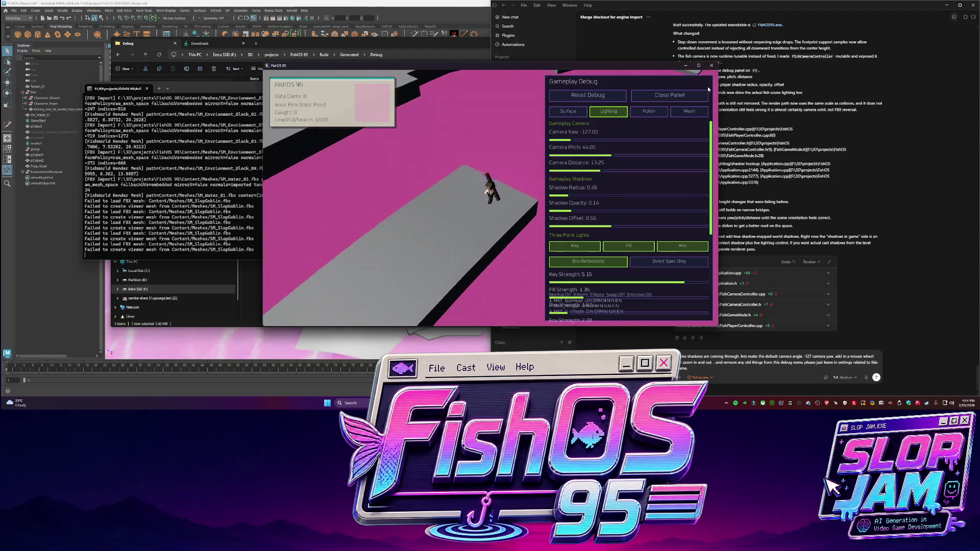
# - Review the Polish and Mesh debug tabs, then add a line to the Codex draft
pyautogui.click(649, 111)
pyautogui.click(690, 113)
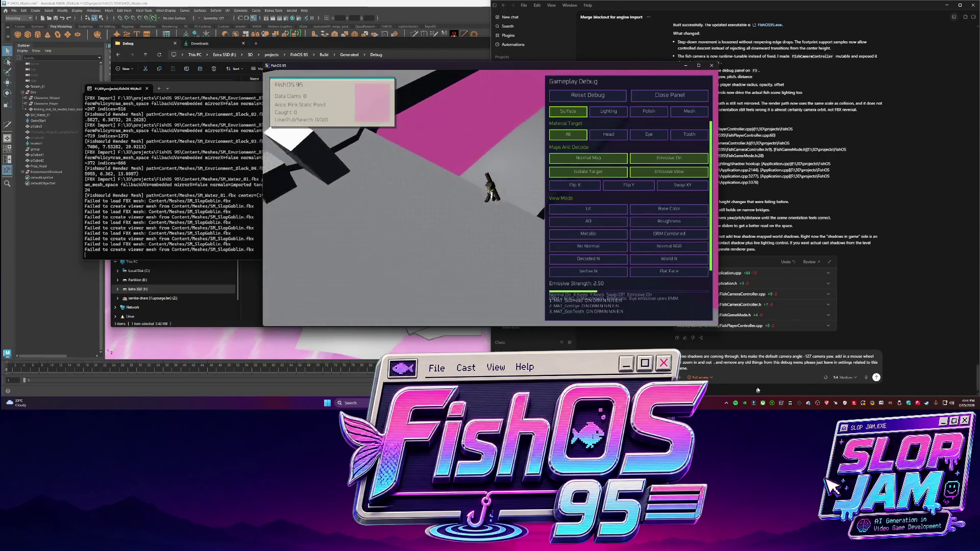
pyautogui.click(818, 368)
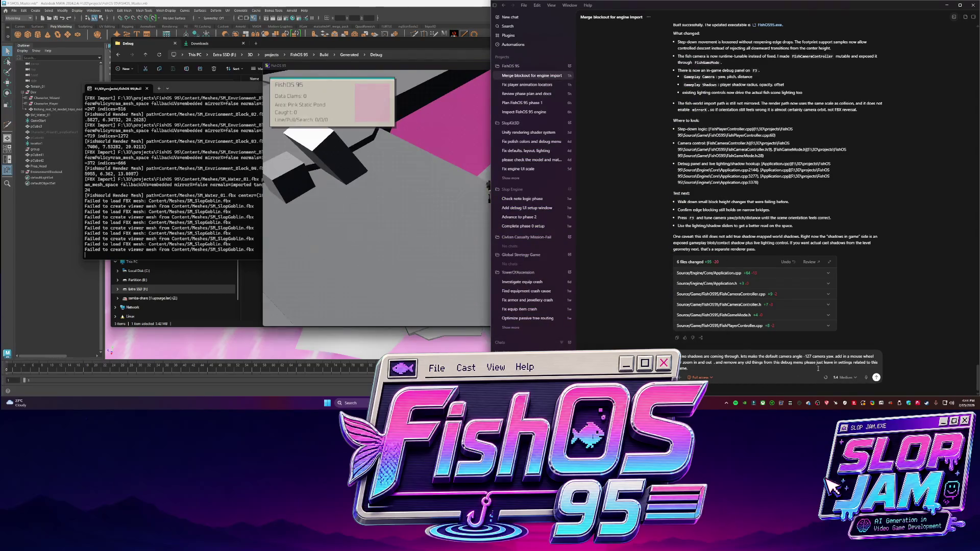
pyautogui.write(' also add in debug')
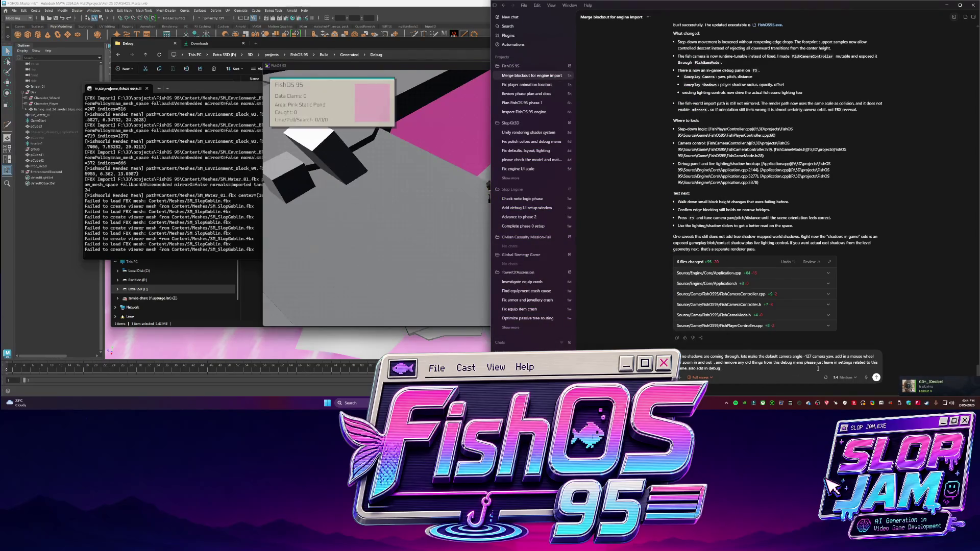
pyautogui.write('tings for the walking')
pyautogui.write(' . and also like a visual')
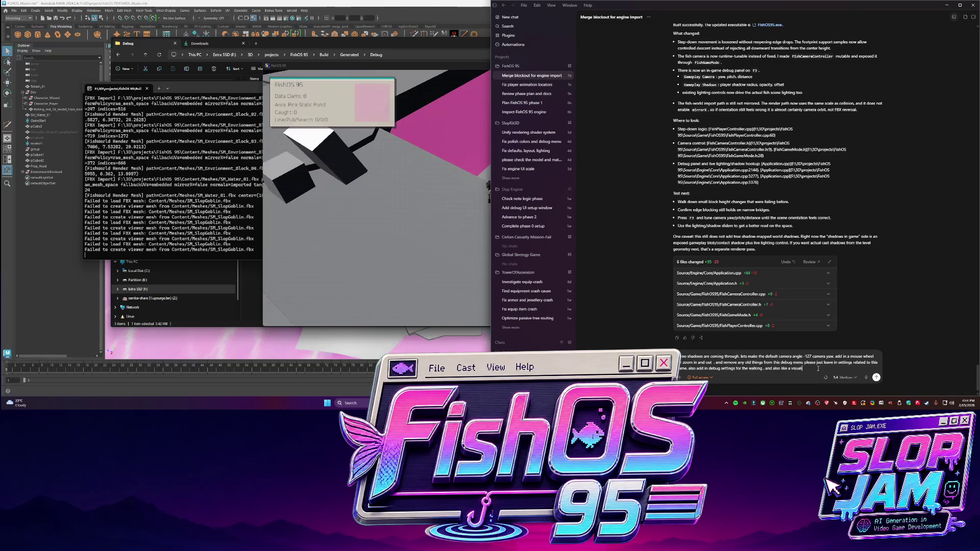
pyautogui.write('an fine tune it and see')
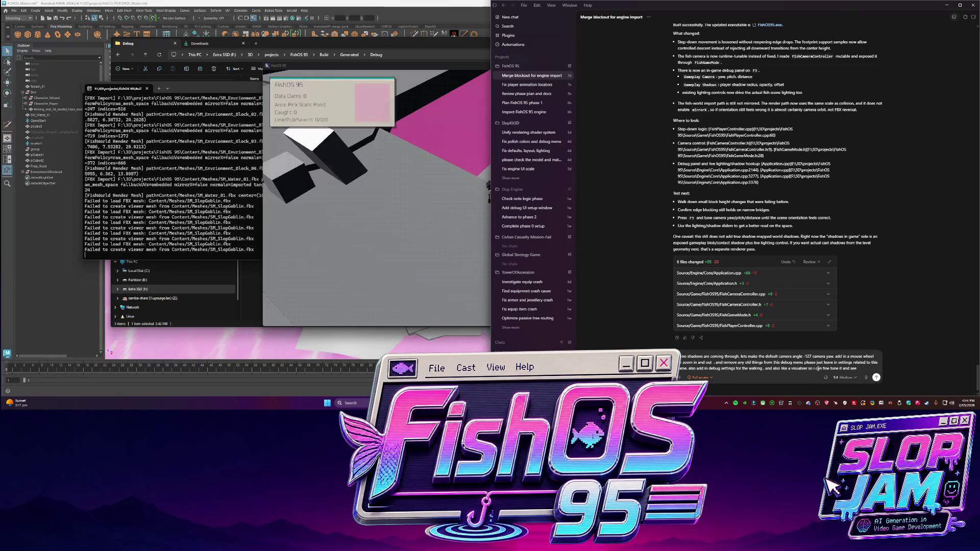
pyautogui.write('cked and whtt')
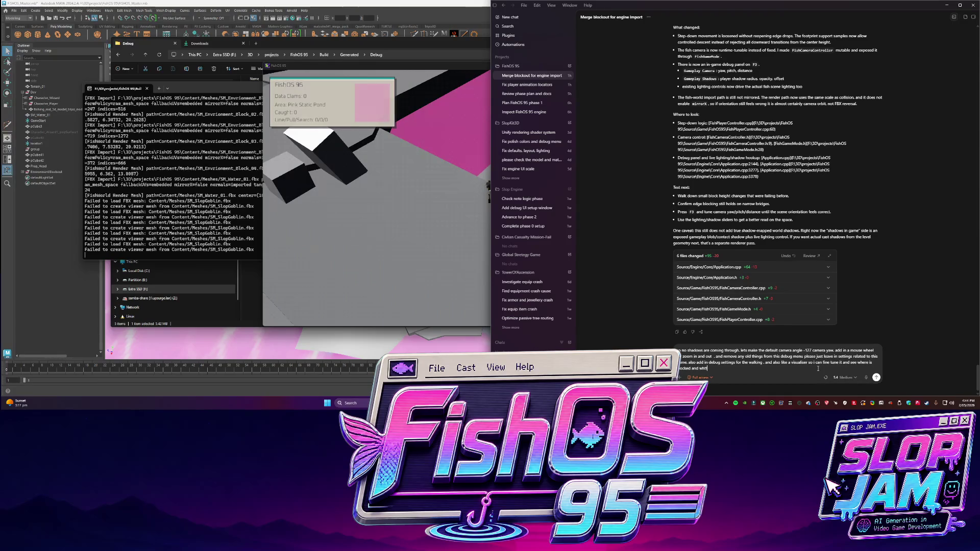
pyautogui.write('k in.')
# - Send the walking-debug and blocked-area visualiser request, then test and close the game
pyautogui.press('Return')
pyautogui.click(363, 212)
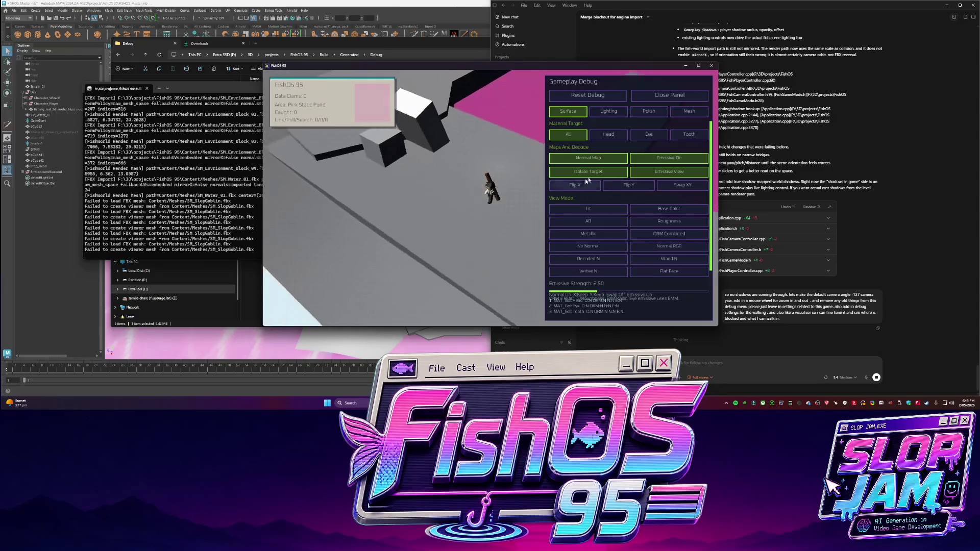
pyautogui.press('F1')
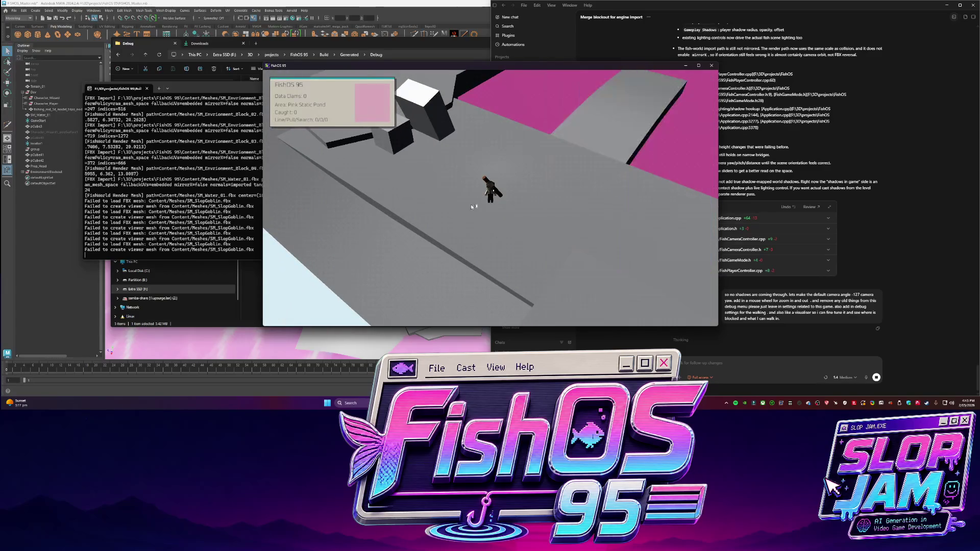
pyautogui.click(712, 67)
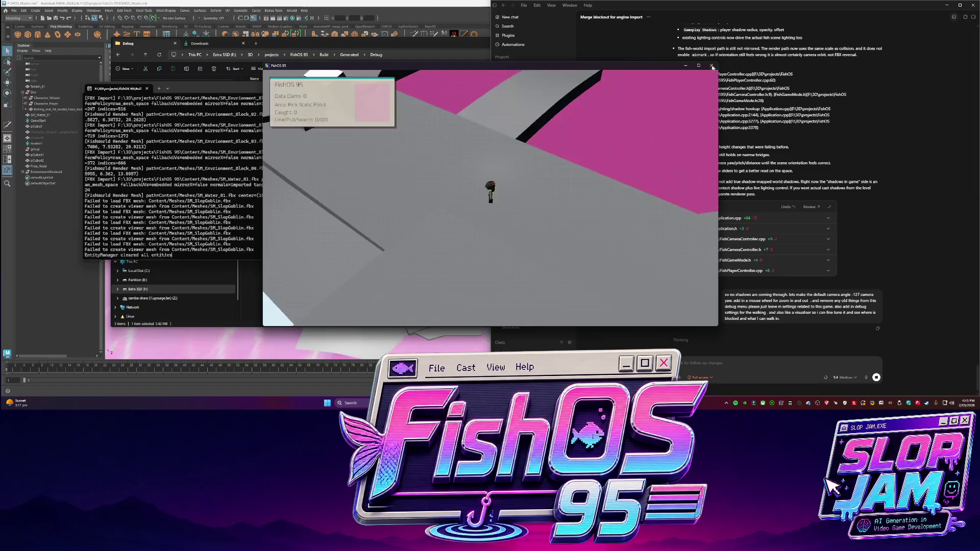
pyautogui.keyDown('alt'); pyautogui.moveTo(459, 214); pyautogui.dragTo(503, 210); pyautogui.keyUp('alt')
# - Frame and isolate the fishing rod, then name its blinn material MAT_Prop_FishingRod
pyautogui.click(503, 210)
pyautogui.press('f')
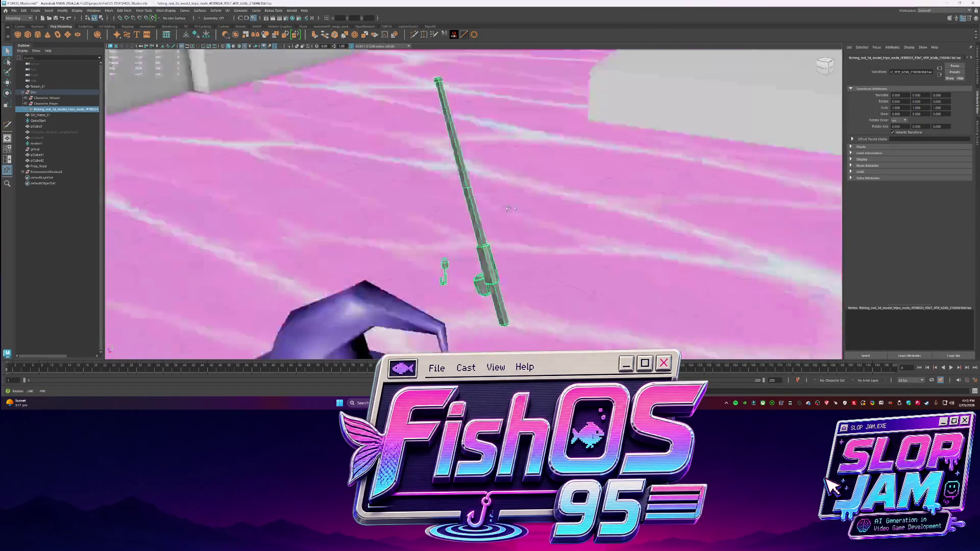
pyautogui.hotkey('ctrl', '1')
pyautogui.scroll(3, 487, 235)
pyautogui.rightClick(486, 233)
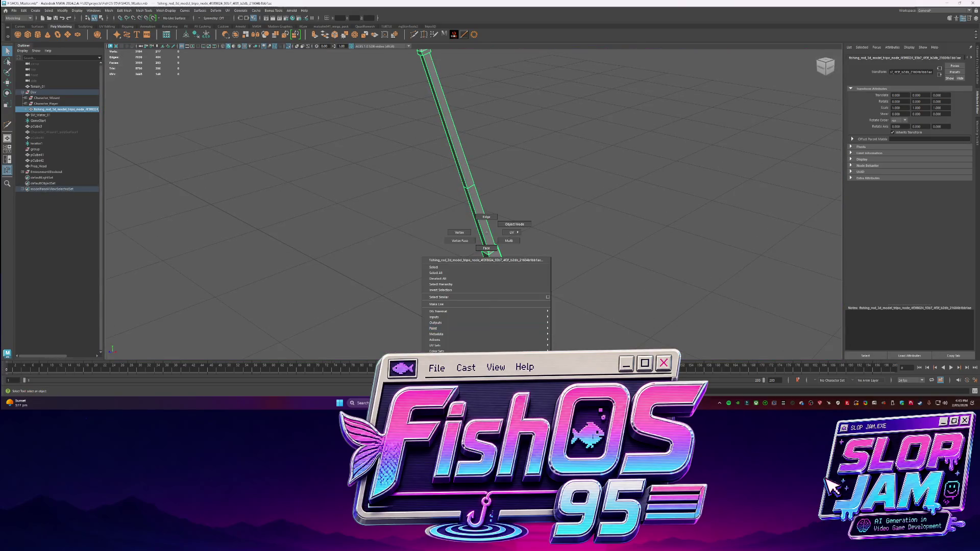
pyautogui.press('Escape')
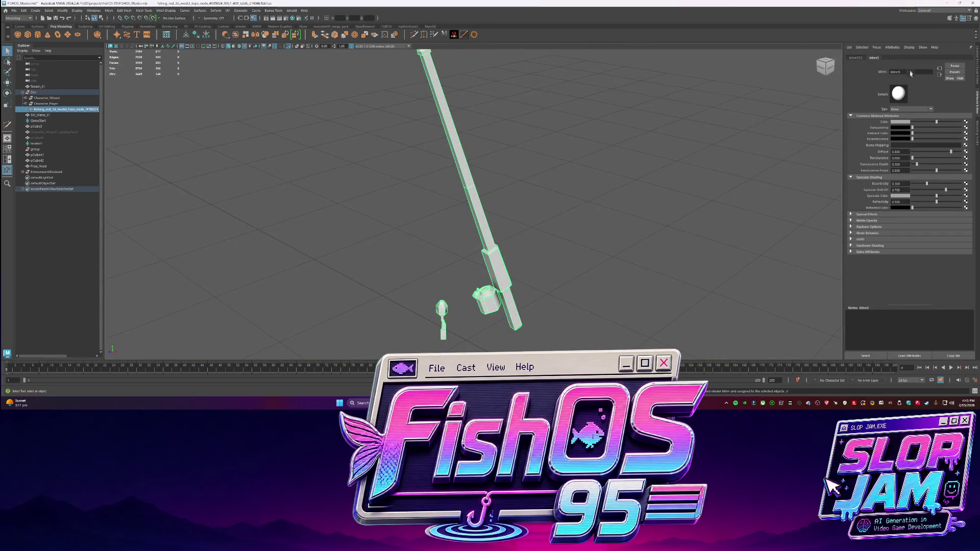
pyautogui.write('M')
pyautogui.write('op_')
pyautogui.write('Rod')
pyautogui.press('Return')
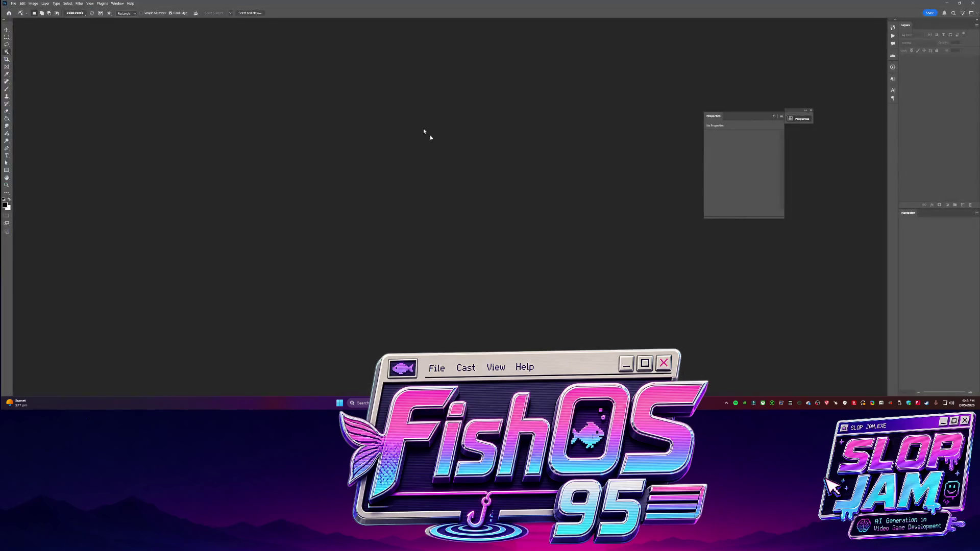
# - Create a new 64x64 pixel Photoshop document
pyautogui.click(14, 3)
pyautogui.click(23, 10)
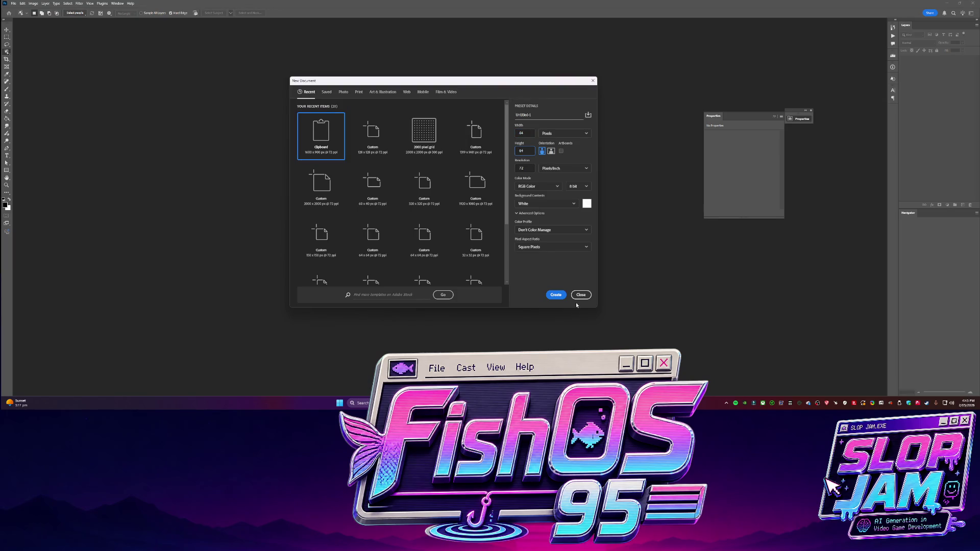
pyautogui.click(556, 295)
# - Drag the ChatGPT texture image from Downloads onto the new canvas
pyautogui.hotkey('alt', 'Tab')
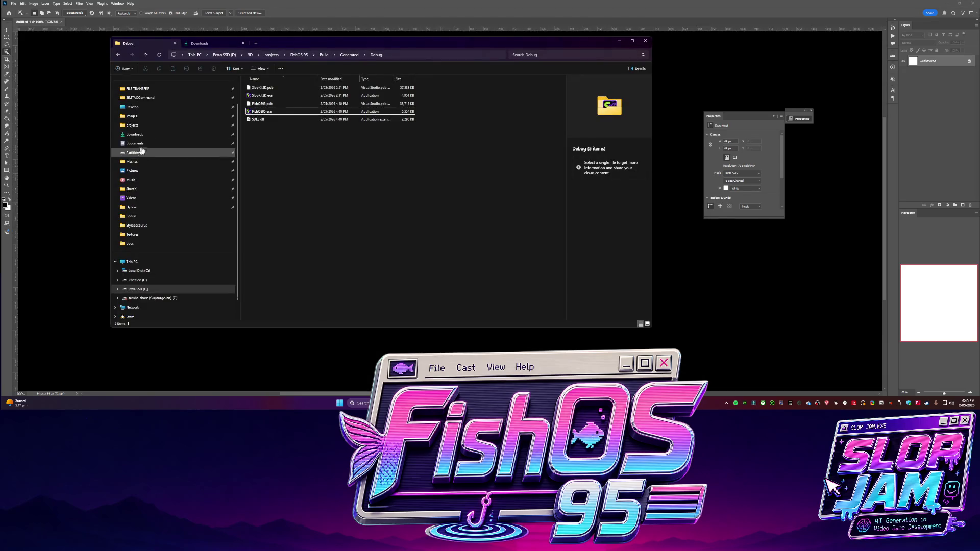
pyautogui.click(134, 135)
pyautogui.moveTo(291, 105); pyautogui.dragTo(74, 128)
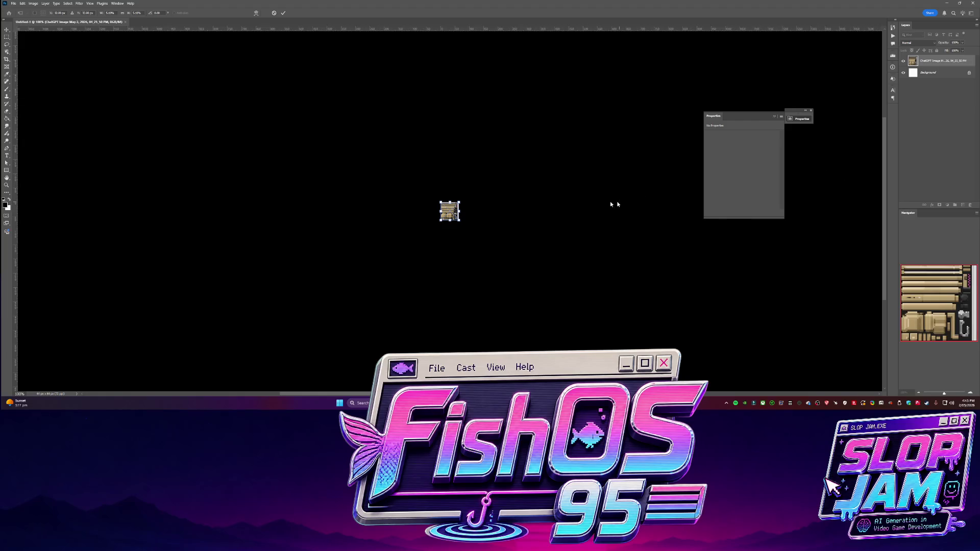
# - Commit the placed image's transform and start saving it as a new PNG copy
pyautogui.click(283, 12)
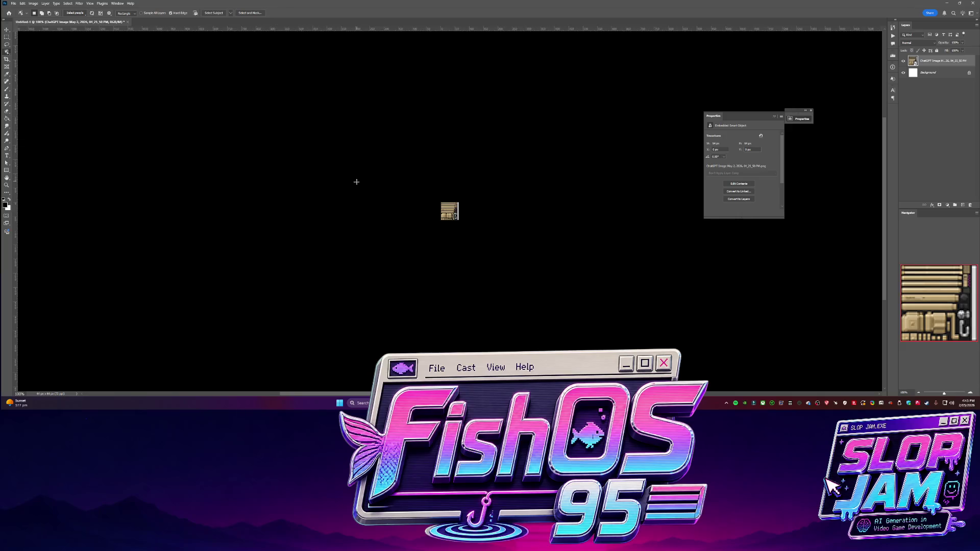
pyautogui.click(14, 7)
pyautogui.moveTo(61, 98)
pyautogui.click(92, 102)
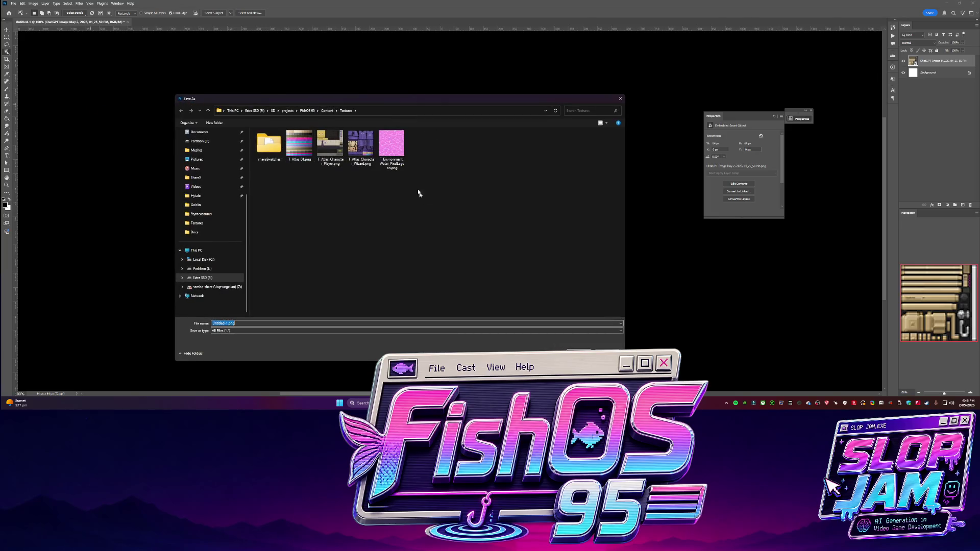
# - Save the atlas as T_Prop_FishingRod in the Content\Textures folder, then minimize Photoshop
pyautogui.click(391, 145)
pyautogui.click(306, 323)
pyautogui.press('BackSpace')
pyautogui.press('BackSpace')
pyautogui.press('BackSpace')
pyautogui.press('BackSpace')
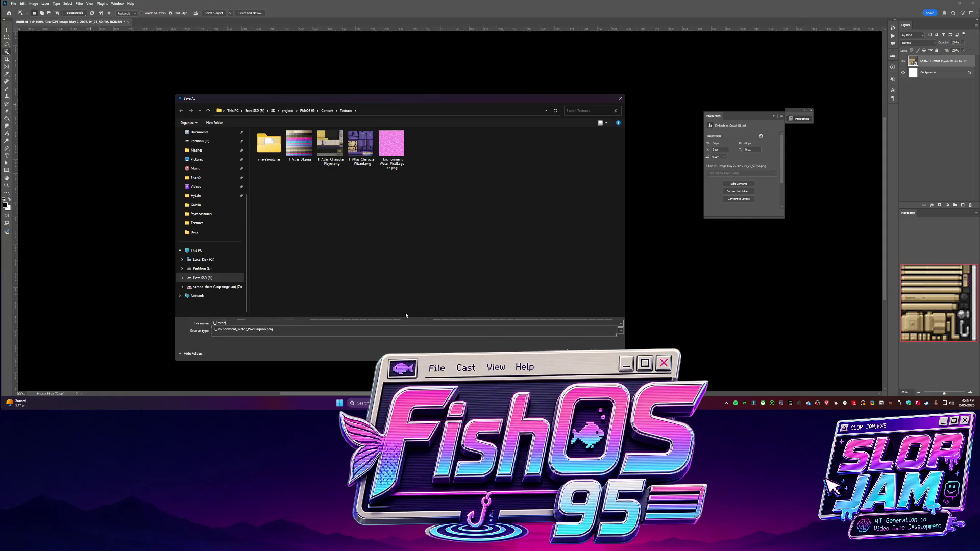
pyautogui.write('pRO')
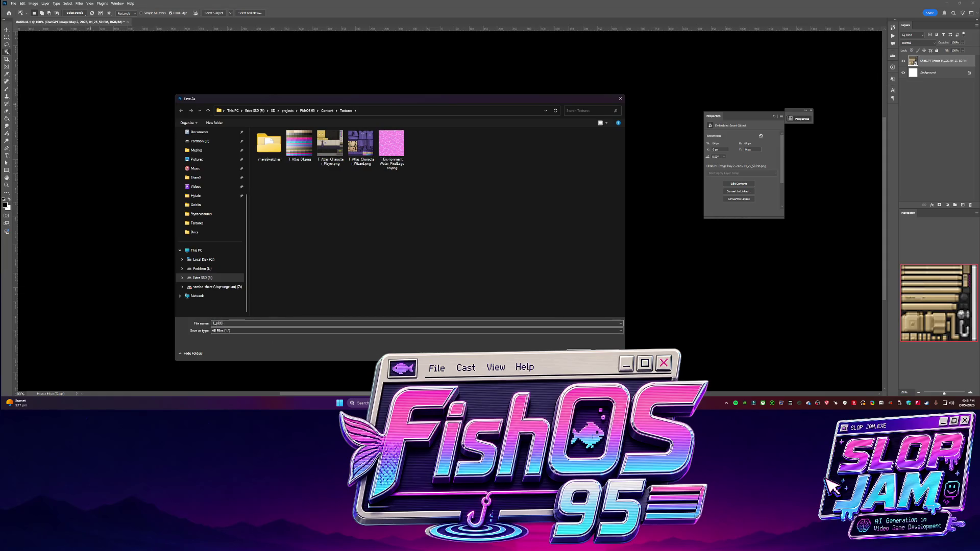
pyautogui.write('i')
pyautogui.press('Return')
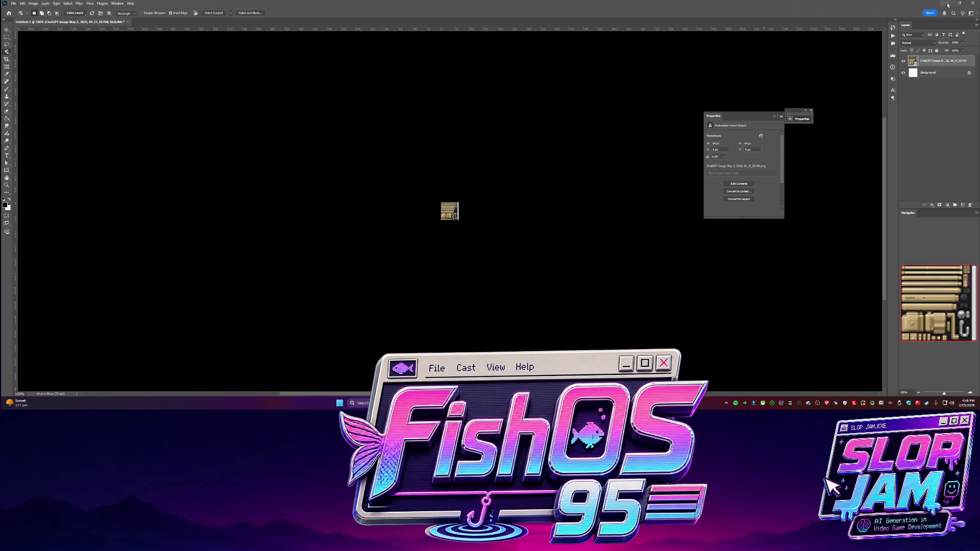
pyautogui.click(947, 4)
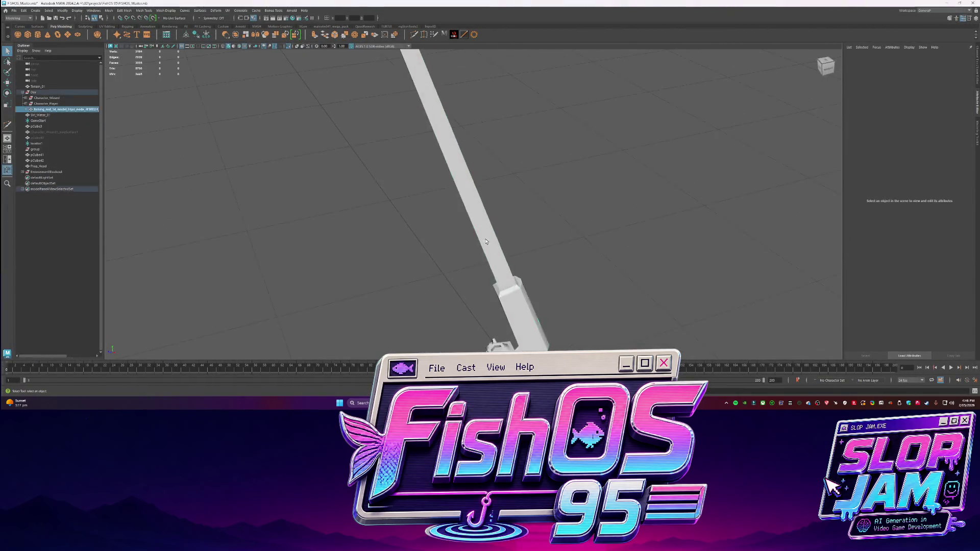
# - Add a File texture node to the fishing rod's blinn Color
pyautogui.click(963, 59)
pyautogui.click(965, 128)
pyautogui.click(380, 186)
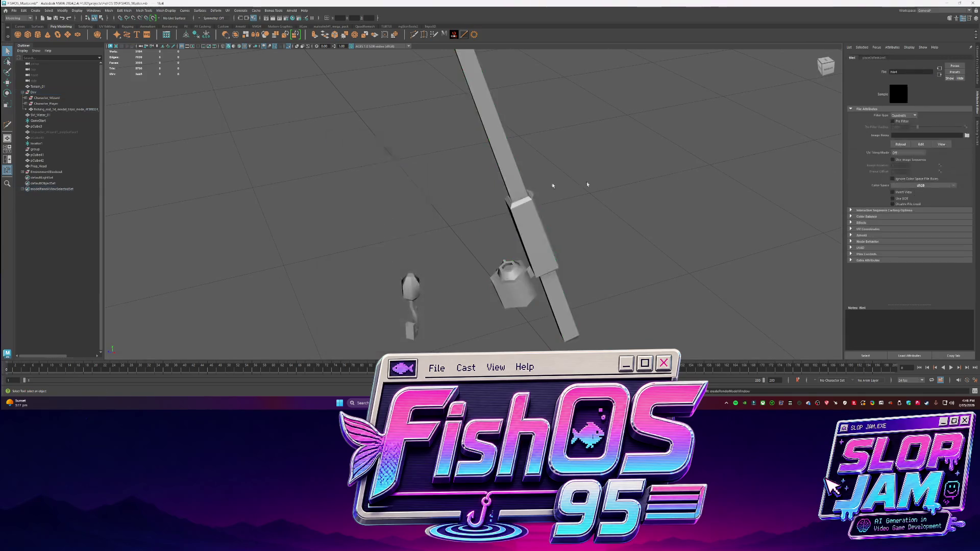
# - Load T_Prop_FishingRod.png from the FishOS 95 Content\Textures folder into the File node
pyautogui.click(966, 135)
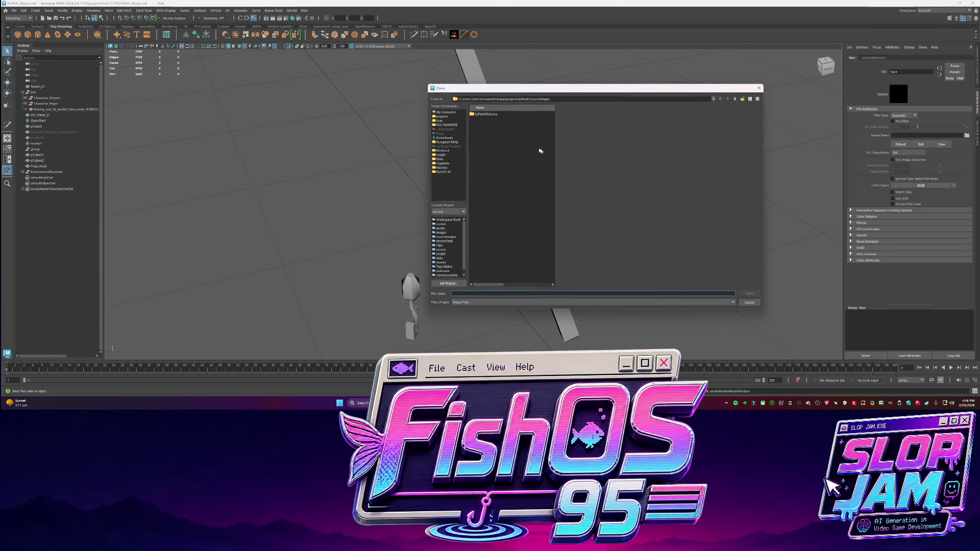
pyautogui.click(452, 126)
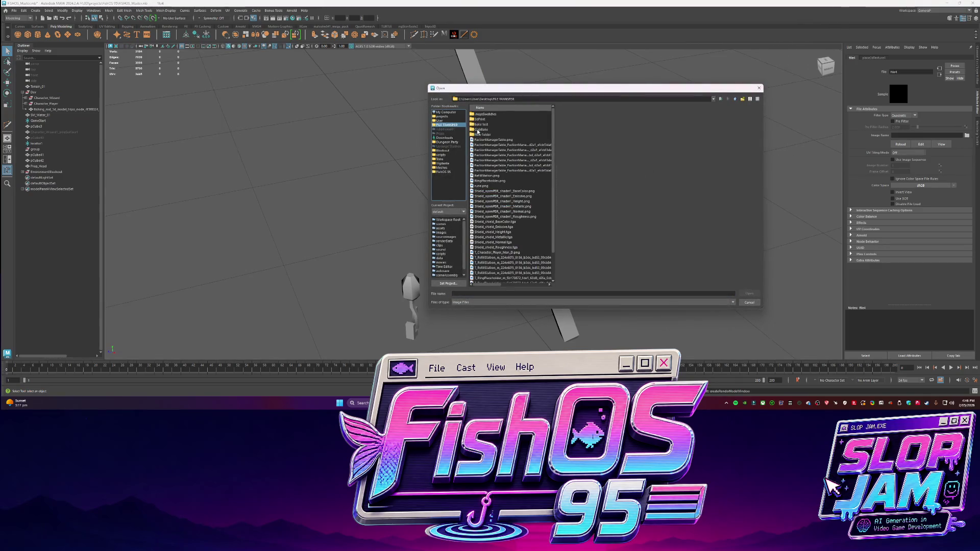
pyautogui.click(442, 116)
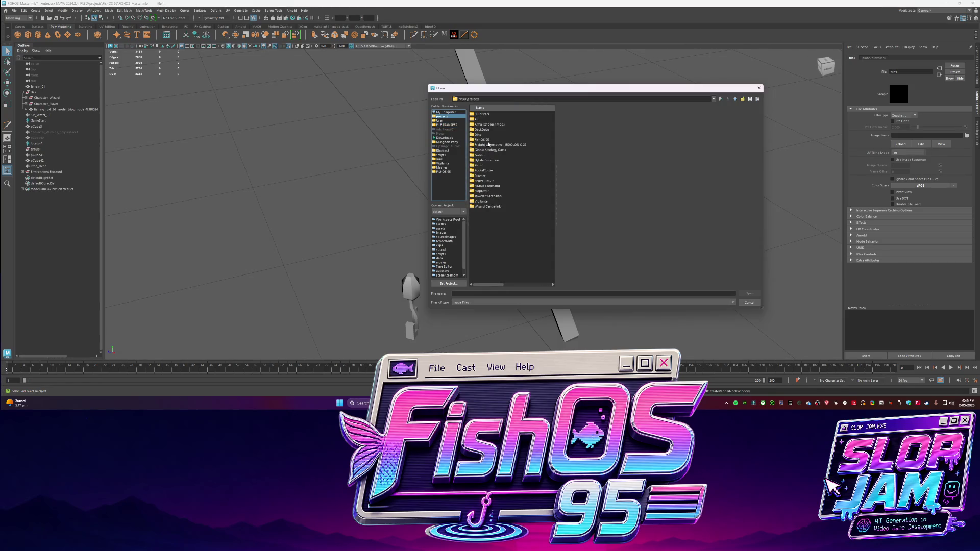
pyautogui.doubleClick(488, 141)
pyautogui.doubleClick(485, 124)
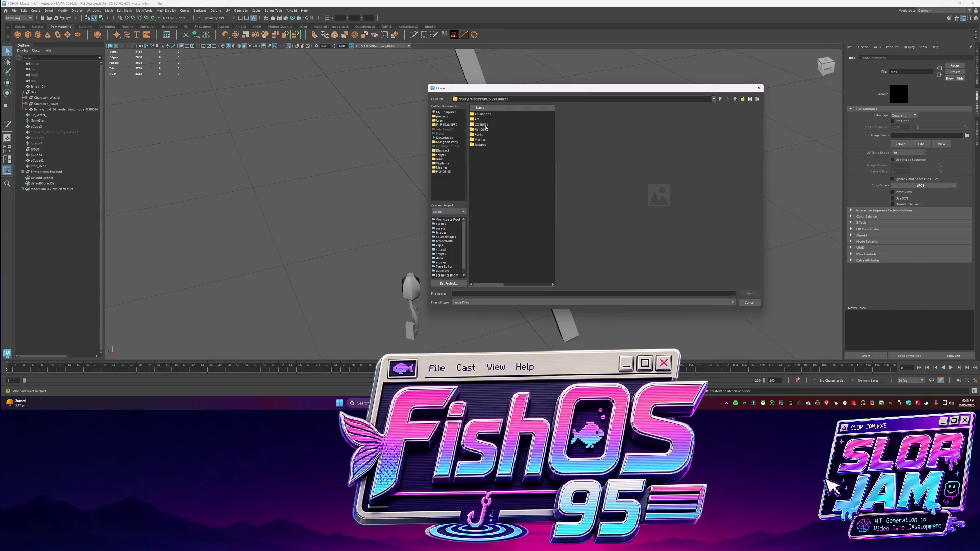
pyautogui.doubleClick(489, 144)
pyautogui.click(493, 135)
pyautogui.click(495, 140)
pyautogui.doubleClick(496, 140)
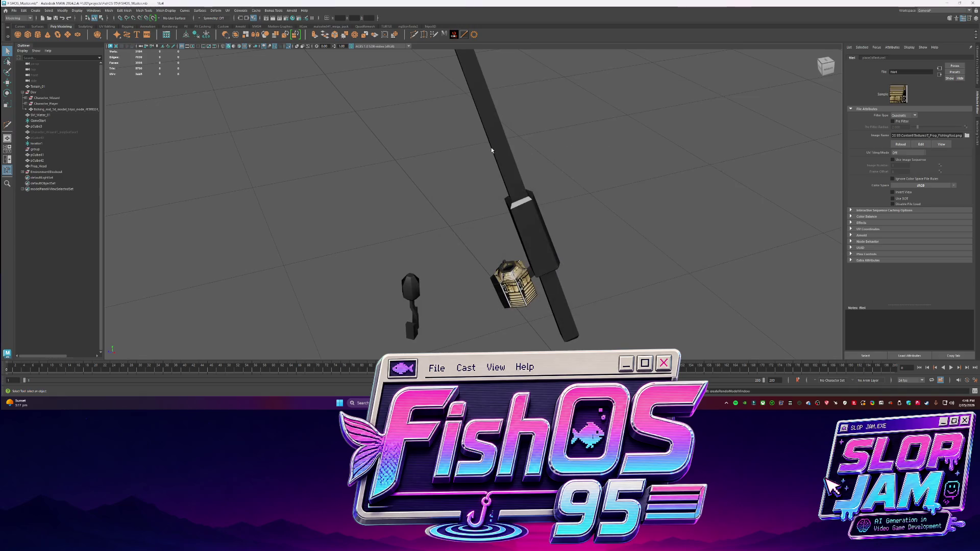
# - Set Specular Eccentricity to 0 and switch to the UV Editing workspace
pyautogui.click(495, 176)
pyautogui.moveTo(926, 183); pyautogui.dragTo(912, 183)
pyautogui.click(573, 192)
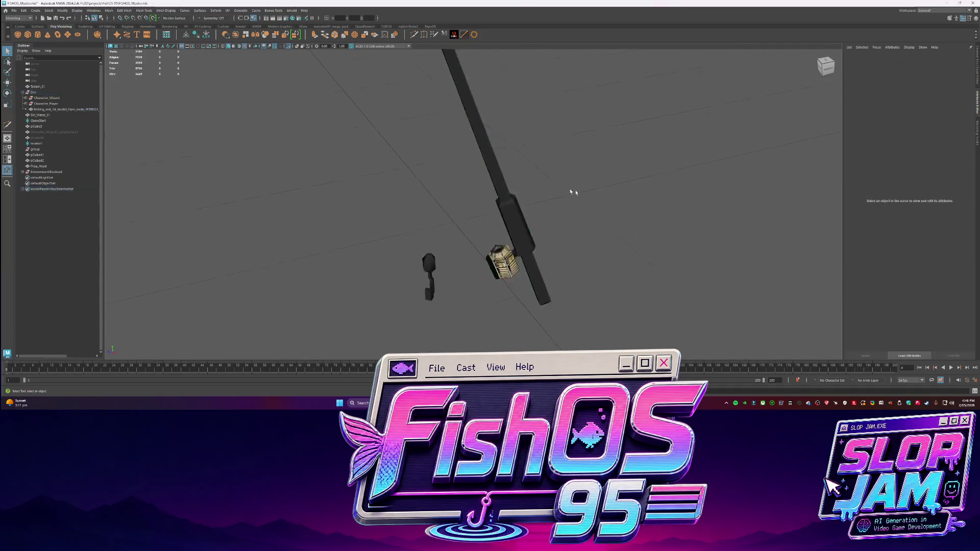
pyautogui.click(944, 10)
pyautogui.click(928, 49)
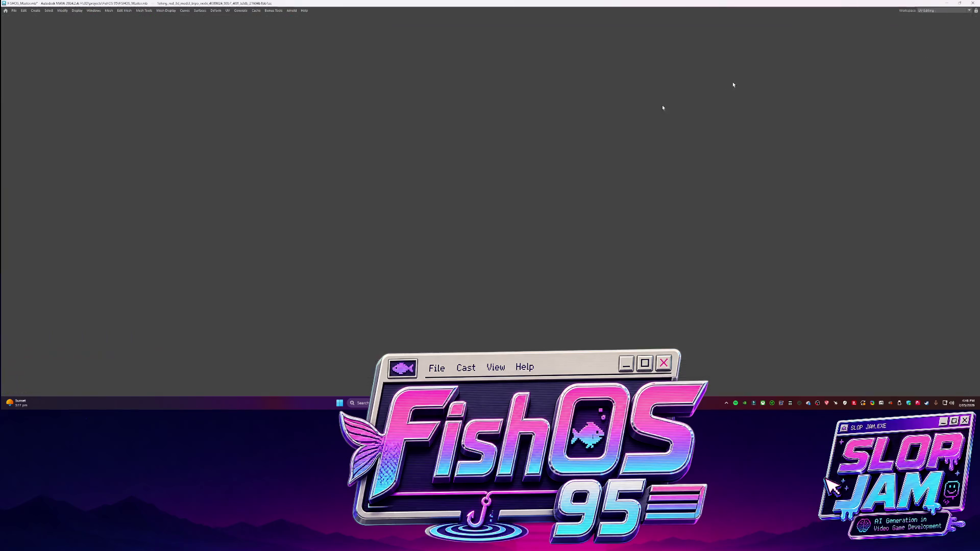
# - Select the whole rod and create Automatic UV projection, framing the new layout
pyautogui.rightClick(320, 228)
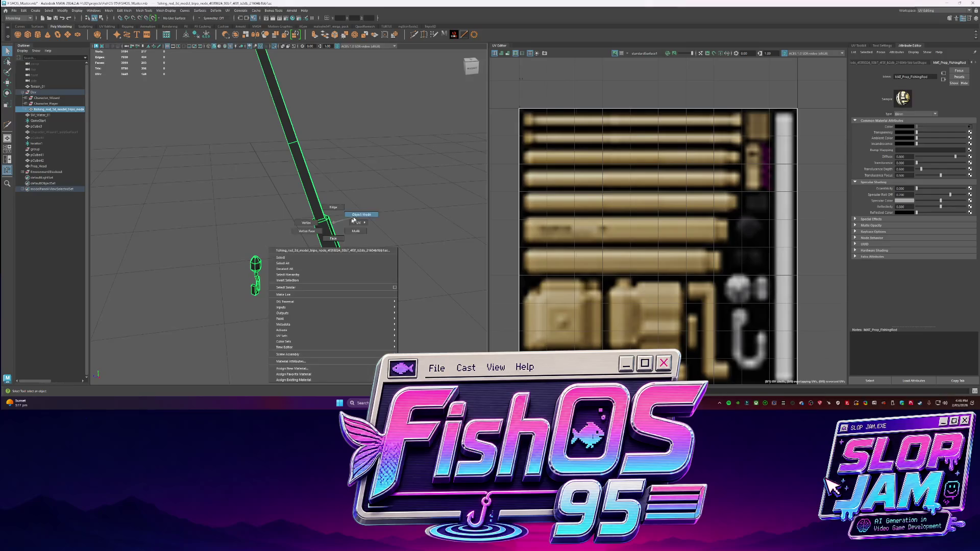
pyautogui.click(294, 199)
pyautogui.scroll(-3, 294, 199)
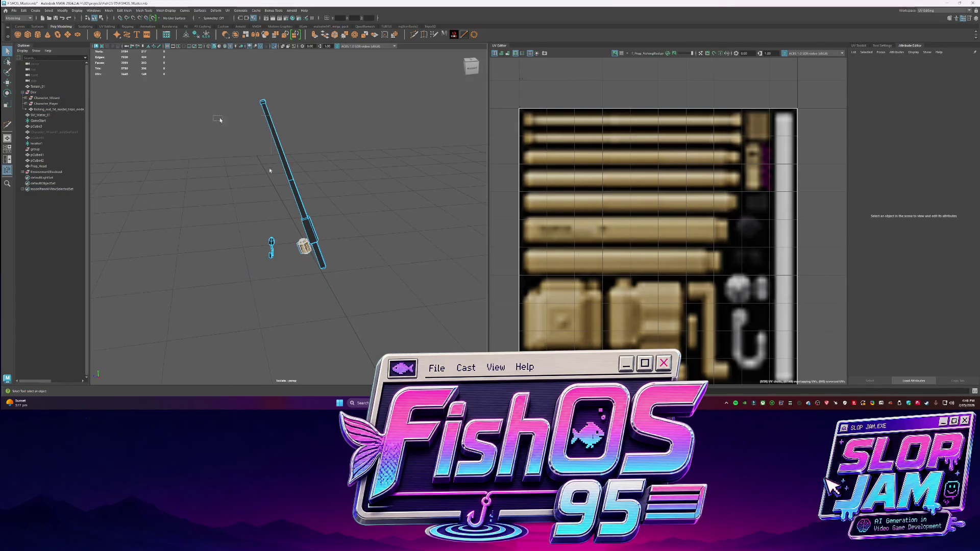
pyautogui.click(302, 217)
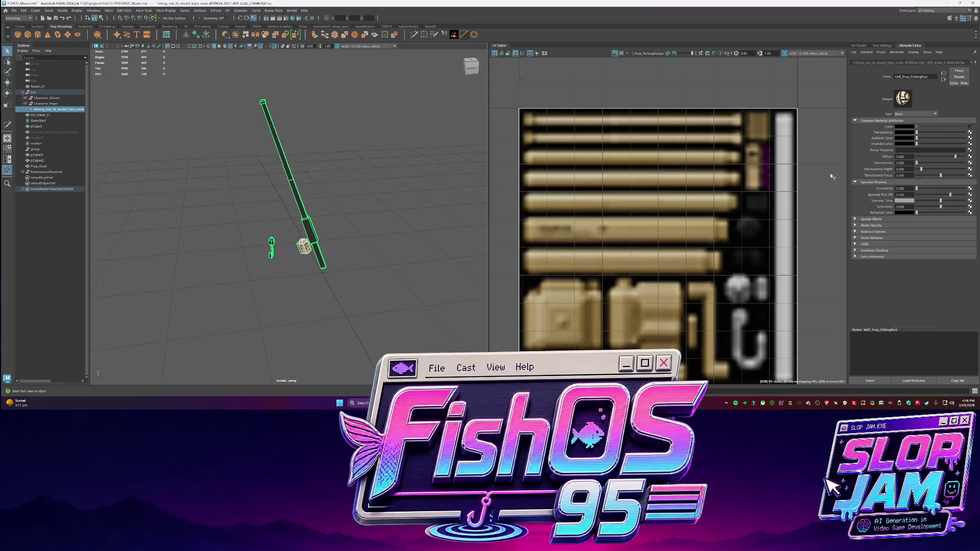
pyautogui.click(869, 46)
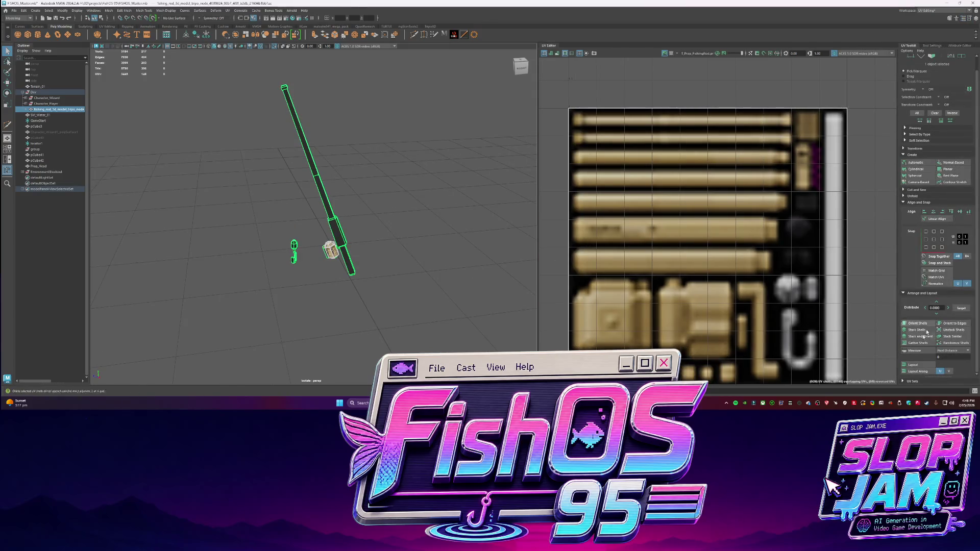
pyautogui.click(915, 162)
pyautogui.press('f')
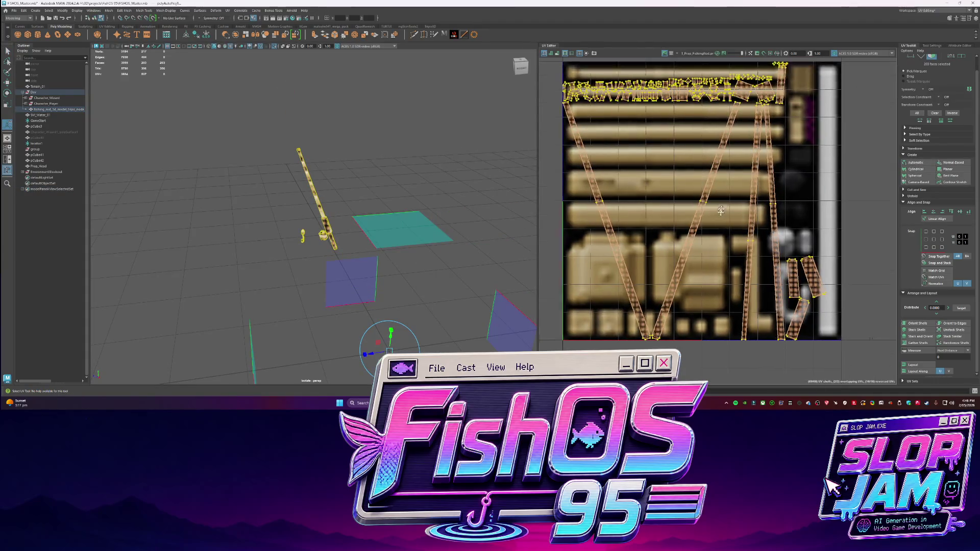
# - Select all rod UV shells and orient them straight, undoing a trial rotation
pyautogui.press('q')
pyautogui.keyDown('shift'); pyautogui.moveTo(762, 260); pyautogui.dragTo(703, 264, button='right'); pyautogui.keyUp('shift')
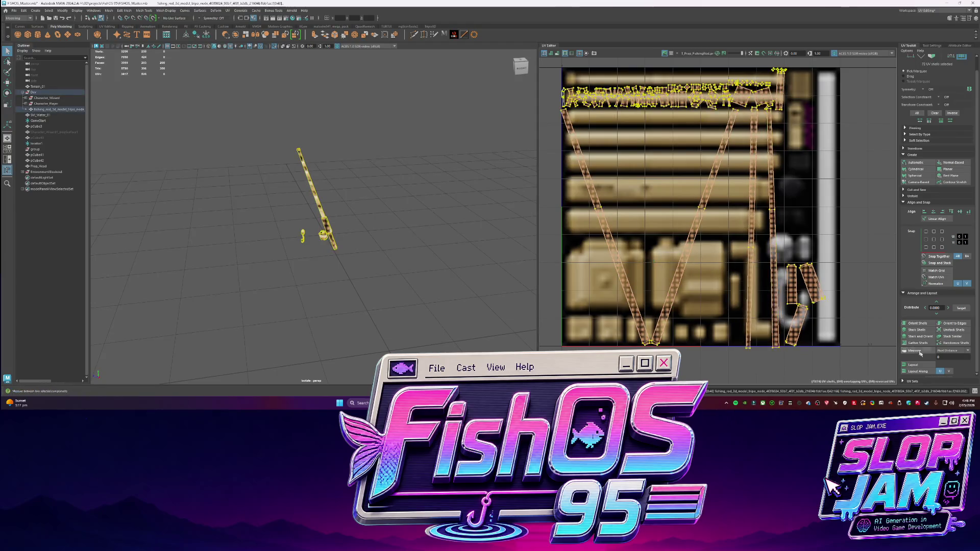
pyautogui.click(918, 323)
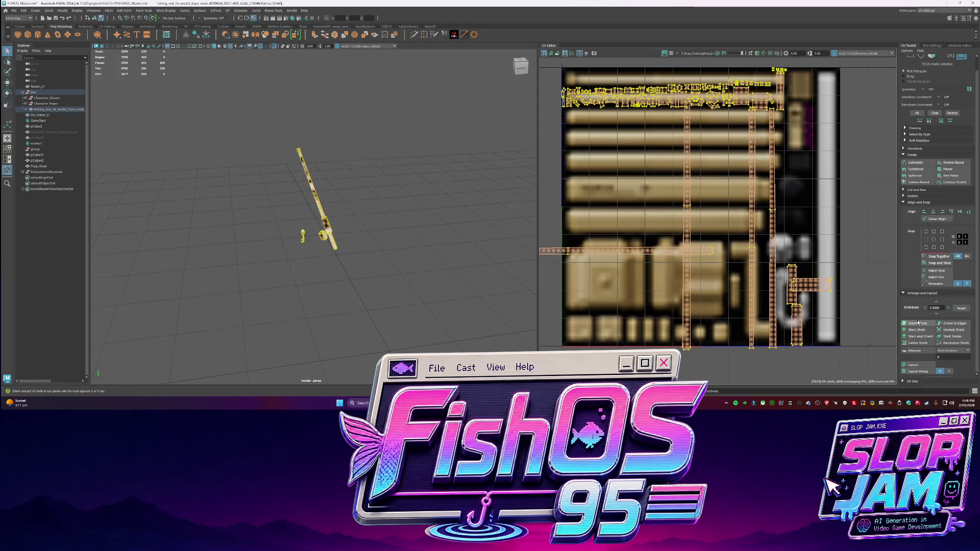
pyautogui.press('e')
pyautogui.click(654, 253)
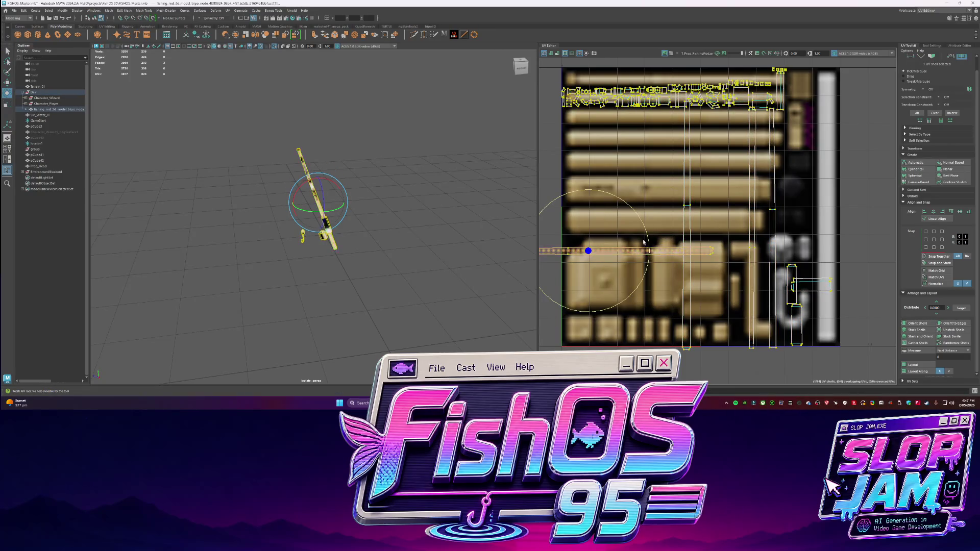
pyautogui.moveTo(649, 238)
pyautogui.mouseDown()
pyautogui.moveTo(679, 204)
pyautogui.moveTo(704, 239)
pyautogui.moveTo(663, 215)
pyautogui.moveTo(645, 228)
pyautogui.moveTo(611, 213)
pyautogui.mouseUp()
pyautogui.hotkey('ctrl', 'z')
pyautogui.hotkey('ctrl', 'z')
pyautogui.press('q')
# - Clear the UV selection and deselect the rod in object mode
pyautogui.click(624, 251)
pyautogui.click(647, 233)
pyautogui.press('F8')
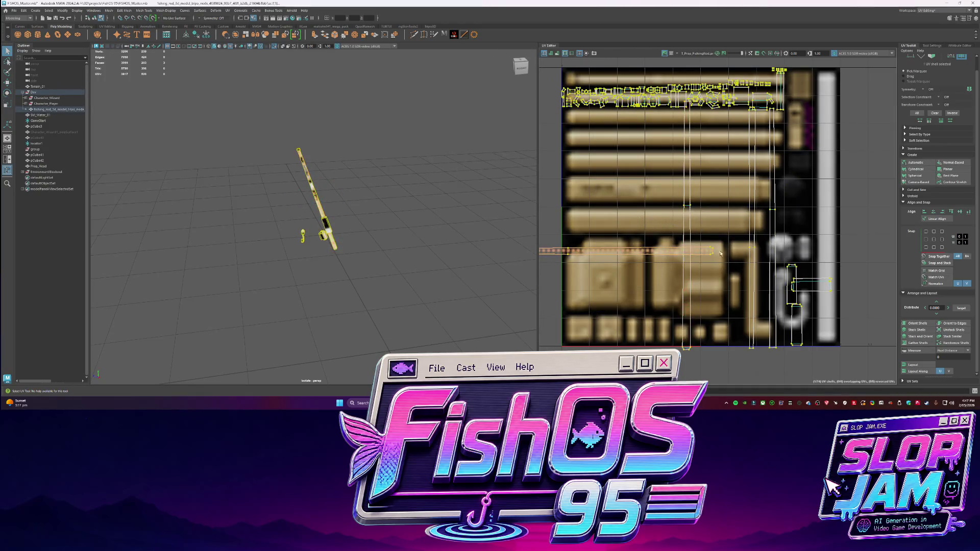
pyautogui.click(406, 210)
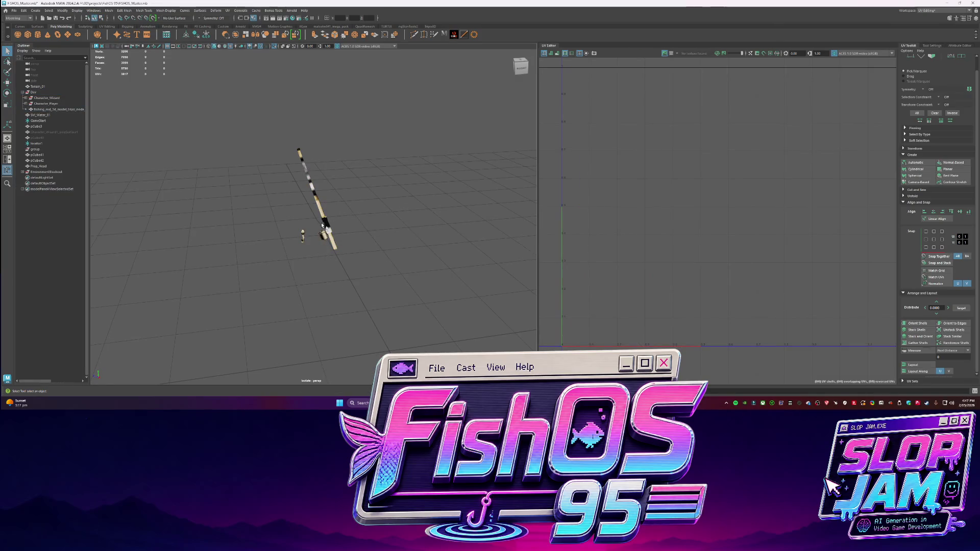
# - Rotate the long rod UV shell upright, slide it right, then rotate it back horizontal
pyautogui.click(321, 230)
pyautogui.click(653, 250)
pyautogui.press('e')
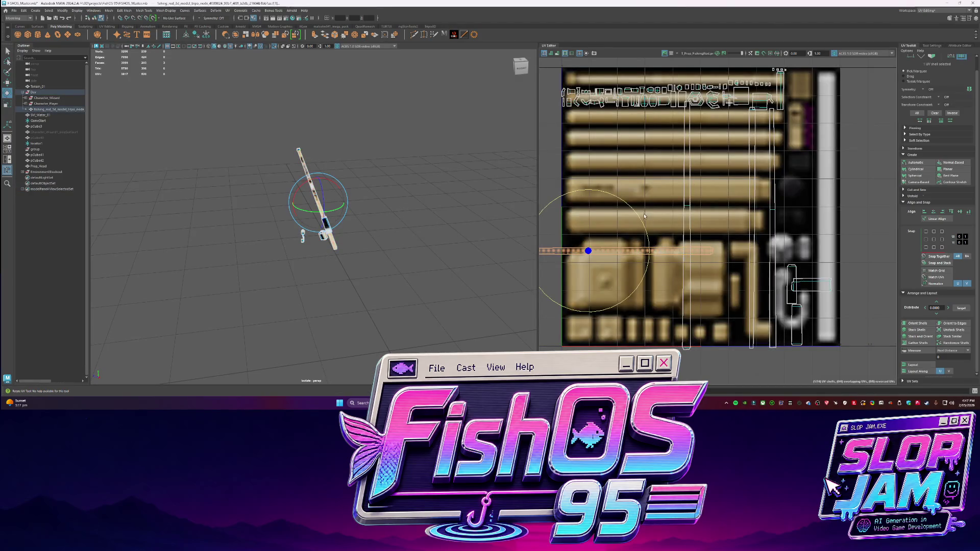
pyautogui.moveTo(640, 216)
pyautogui.mouseDown()
pyautogui.moveTo(595, 188)
pyautogui.moveTo(553, 199)
pyautogui.mouseUp()
pyautogui.press('w')
pyautogui.moveTo(592, 224); pyautogui.dragTo(687, 223)
pyautogui.press('e')
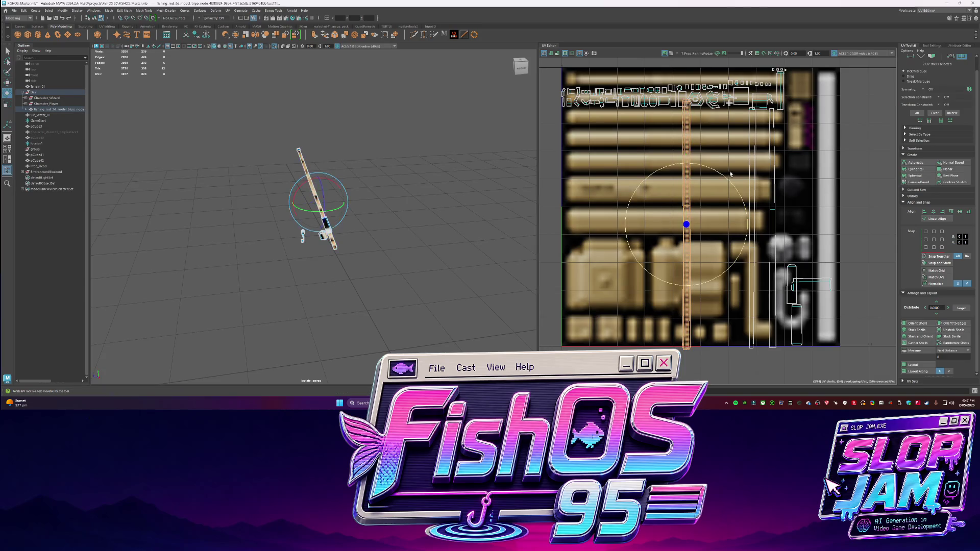
pyautogui.moveTo(733, 184)
pyautogui.mouseDown()
pyautogui.moveTo(740, 202)
pyautogui.moveTo(773, 174)
pyautogui.mouseUp()
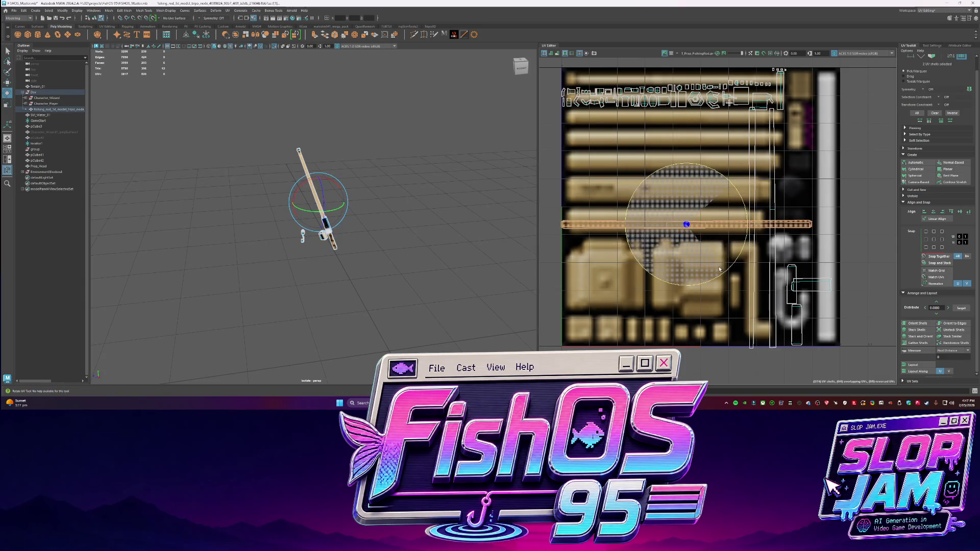
# - Select the two vertical rod shells and try auto-orienting them, then undo
pyautogui.moveTo(741, 145)
pyautogui.mouseDown()
pyautogui.moveTo(782, 160)
pyautogui.moveTo(770, 224)
pyautogui.moveTo(669, 229)
pyautogui.moveTo(694, 240)
pyautogui.moveTo(689, 246)
pyautogui.moveTo(687, 223)
pyautogui.moveTo(656, 222)
pyautogui.mouseUp()
pyautogui.press('w')
pyautogui.press('r')
pyautogui.click(917, 324)
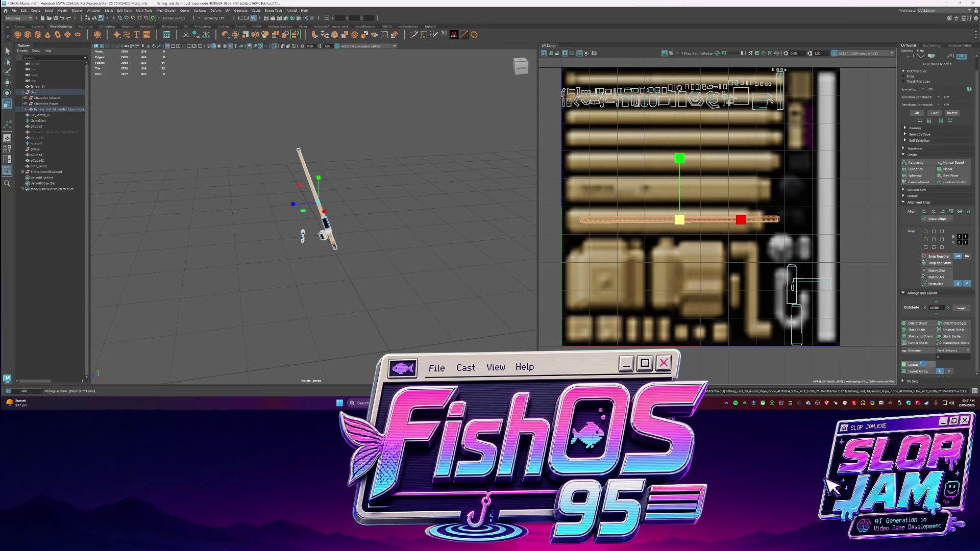
pyautogui.hotkey('ctrl', 'z')
pyautogui.moveTo(689, 225)
pyautogui.keyDown('shift'); pyautogui.mouseDown(button='right')
pyautogui.moveTo(688, 334)
pyautogui.moveTo(686, 268)
pyautogui.moveTo(688, 326)
pyautogui.moveTo(666, 264)
pyautogui.mouseUp(button='right'); pyautogui.keyUp('shift')
pyautogui.scroll(2, 667, 263)
pyautogui.scroll(2, 667, 263)
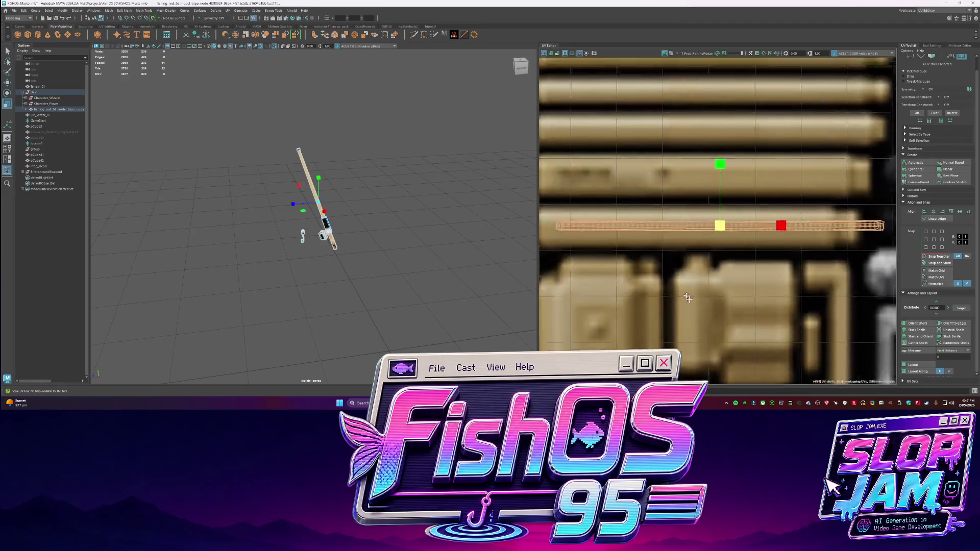
# - Scale the rod shell to stretch along the tan strip and nudge it slightly left
pyautogui.click(568, 212)
pyautogui.moveTo(572, 204); pyautogui.dragTo(743, 262)
pyautogui.keyDown('alt'); pyautogui.moveTo(743, 263); pyautogui.dragTo(740, 278, button='middle'); pyautogui.keyUp('alt')
pyautogui.press('w')
pyautogui.moveTo(728, 250); pyautogui.dragTo(714, 254)
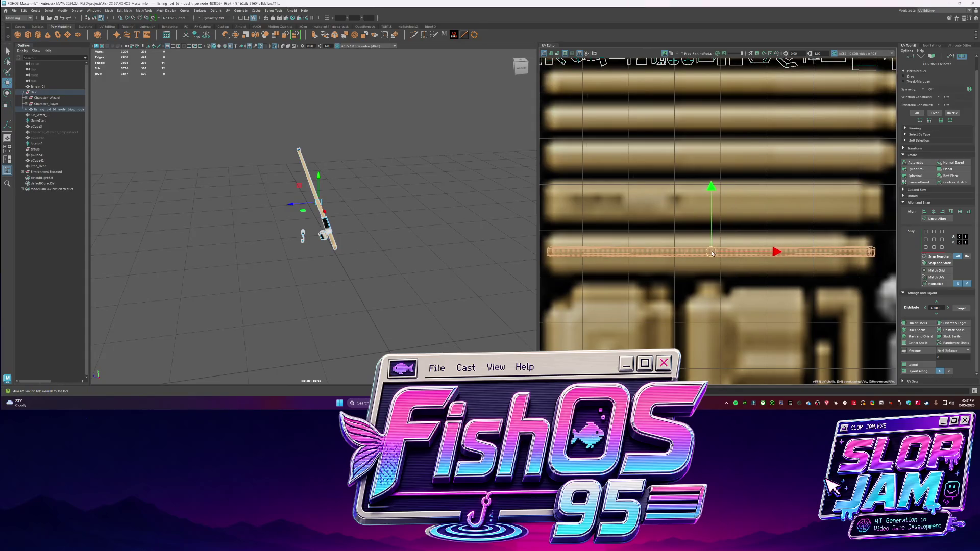
pyautogui.press('q')
pyautogui.click(838, 249)
# - Reposition the shell's right-end UVs, then move the whole shell down onto the tan strip
pyautogui.moveTo(838, 250); pyautogui.dragTo(837, 306, button='right')
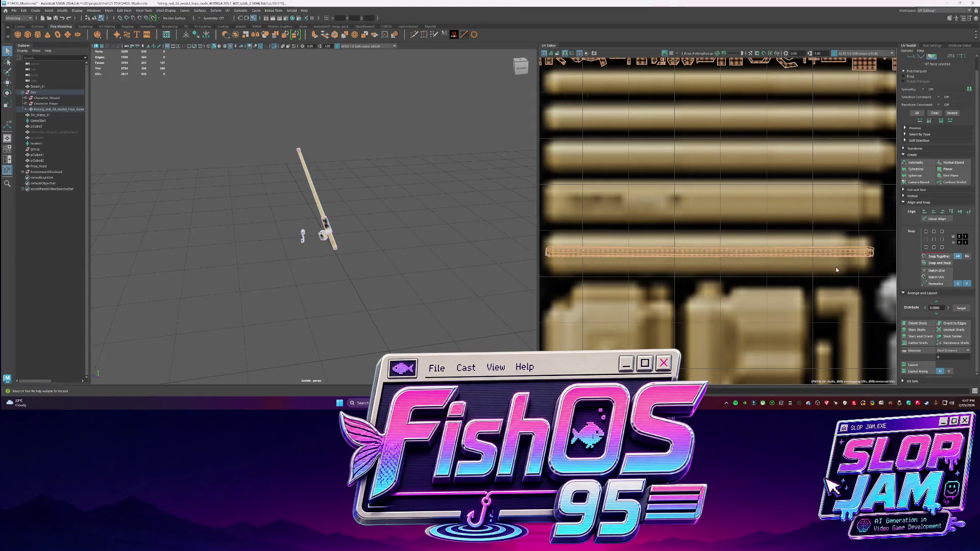
pyautogui.press('w')
pyautogui.moveTo(858, 240)
pyautogui.mouseDown()
pyautogui.moveTo(879, 266)
pyautogui.moveTo(880, 256)
pyautogui.mouseUp()
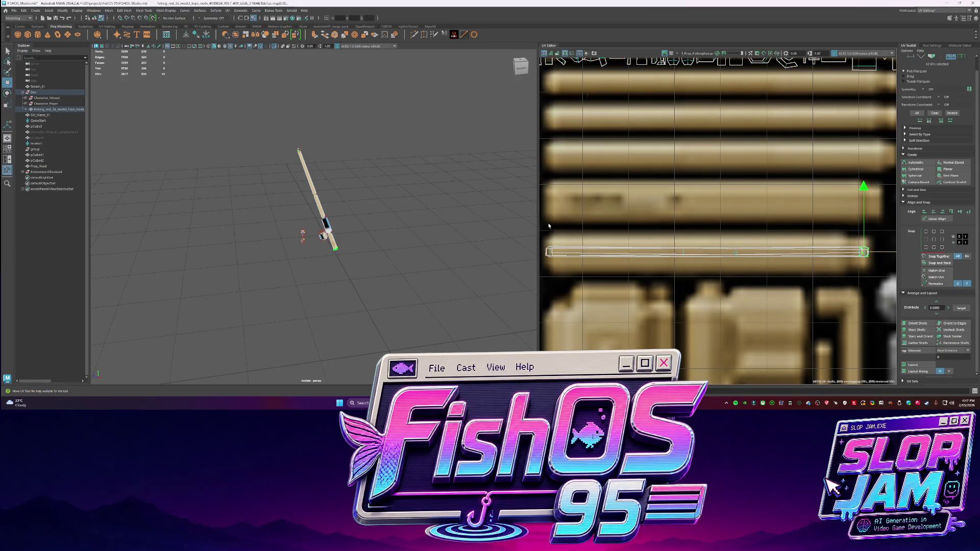
pyautogui.moveTo(886, 228); pyautogui.dragTo(843, 244)
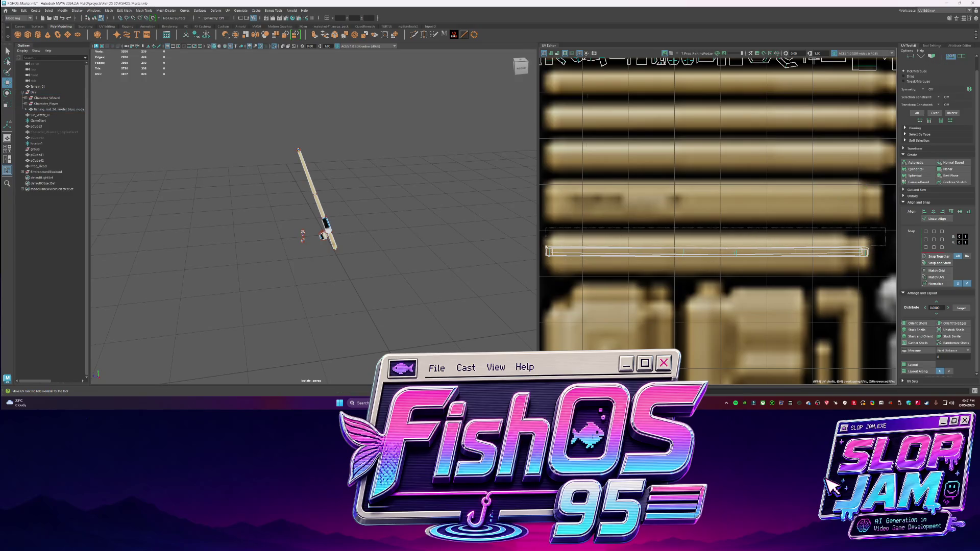
pyautogui.moveTo(544, 251); pyautogui.dragTo(544, 251)
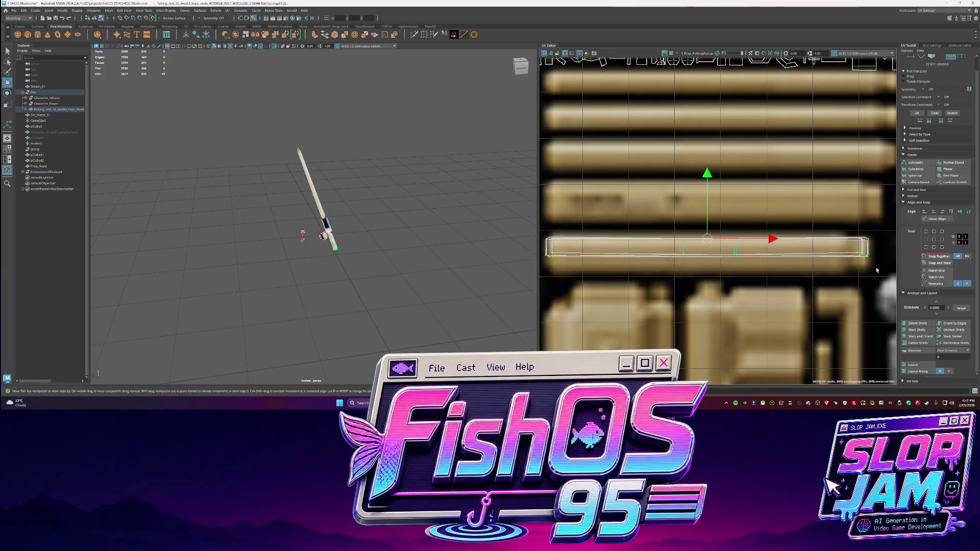
pyautogui.moveTo(707, 184); pyautogui.dragTo(707, 211)
pyautogui.scroll(2, 344, 201)
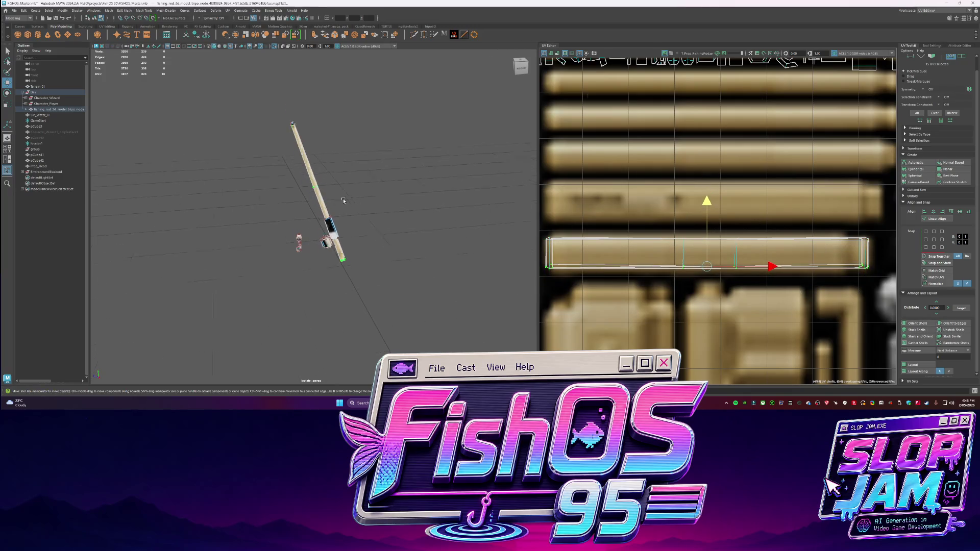
# - Select the rod's top face and trial-move its UV shell, then undo
pyautogui.press('q')
pyautogui.click(384, 161)
pyautogui.moveTo(384, 161)
pyautogui.keyDown('alt'); pyautogui.mouseDown()
pyautogui.moveTo(409, 135)
pyautogui.moveTo(421, 174)
pyautogui.mouseUp(); pyautogui.keyUp('alt')
pyautogui.scroll(3, 378, 180)
pyautogui.keyDown('alt'); pyautogui.moveTo(332, 186); pyautogui.dragTo(331, 272); pyautogui.keyUp('alt')
pyautogui.click(328, 174)
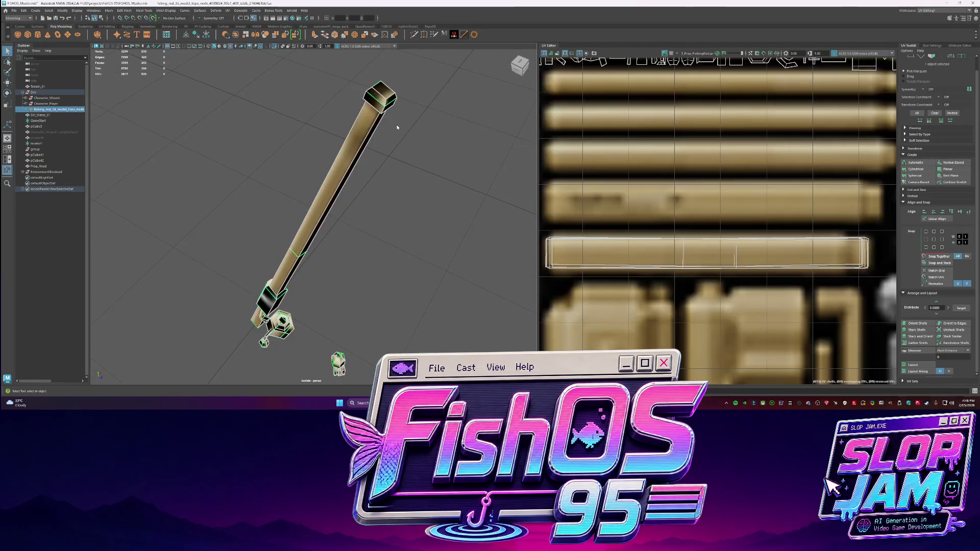
pyautogui.click(378, 98)
pyautogui.moveTo(391, 104)
pyautogui.keyDown('alt'); pyautogui.mouseDown()
pyautogui.moveTo(406, 106)
pyautogui.moveTo(448, 157)
pyautogui.moveTo(350, 61)
pyautogui.mouseUp(); pyautogui.keyUp('alt')
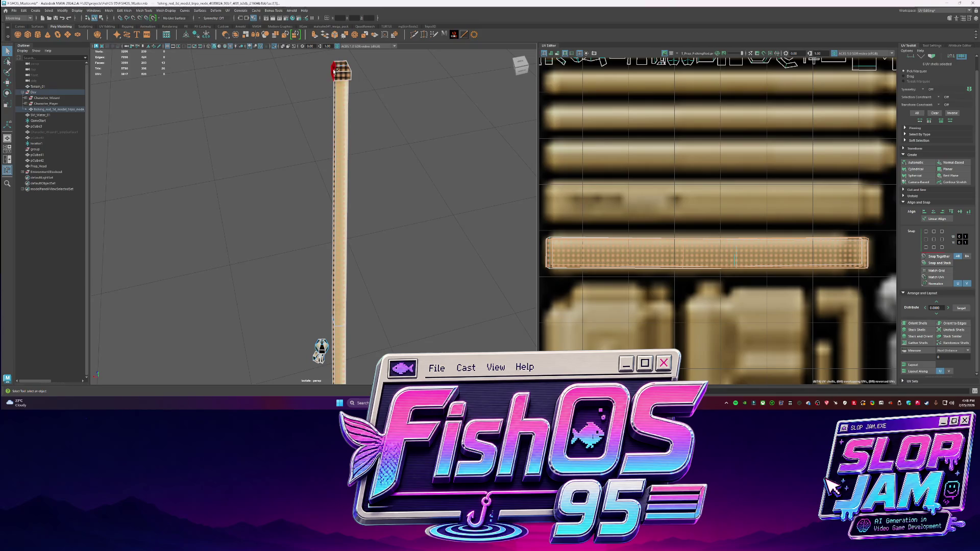
pyautogui.scroll(-5, 627, 199)
pyautogui.press('w')
pyautogui.moveTo(657, 176); pyautogui.dragTo(676, 211)
pyautogui.hotkey('ctrl', 'z')
# - Select the rod's top cap faces and frame them in view
pyautogui.click(958, 257)
pyautogui.moveTo(765, 227); pyautogui.dragTo(590, 214)
pyautogui.scroll(4, 633, 102)
pyautogui.click(331, 54)
pyautogui.moveTo(331, 54); pyautogui.dragTo(354, 71)
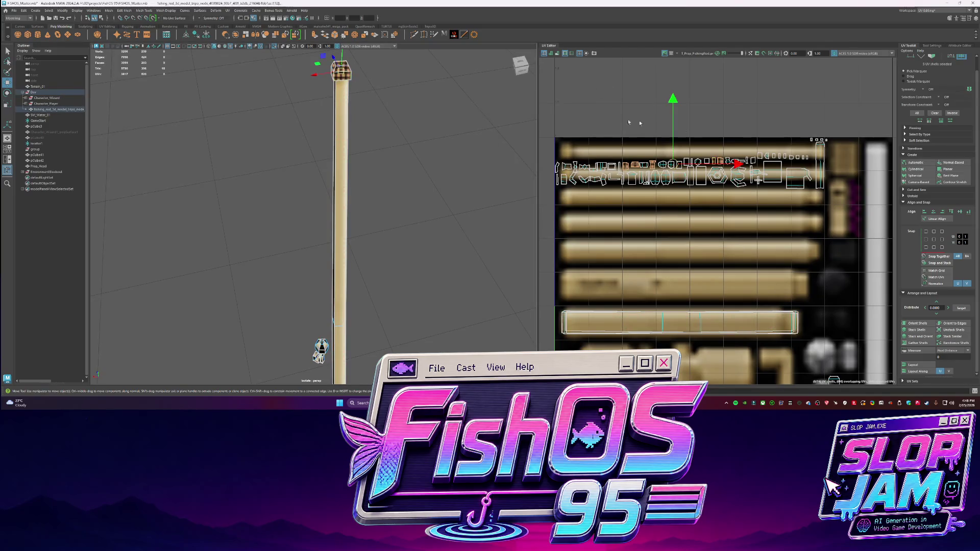
pyautogui.keyDown('alt'); pyautogui.moveTo(372, 140); pyautogui.dragTo(302, 109); pyautogui.keyUp('alt')
pyautogui.press('f')
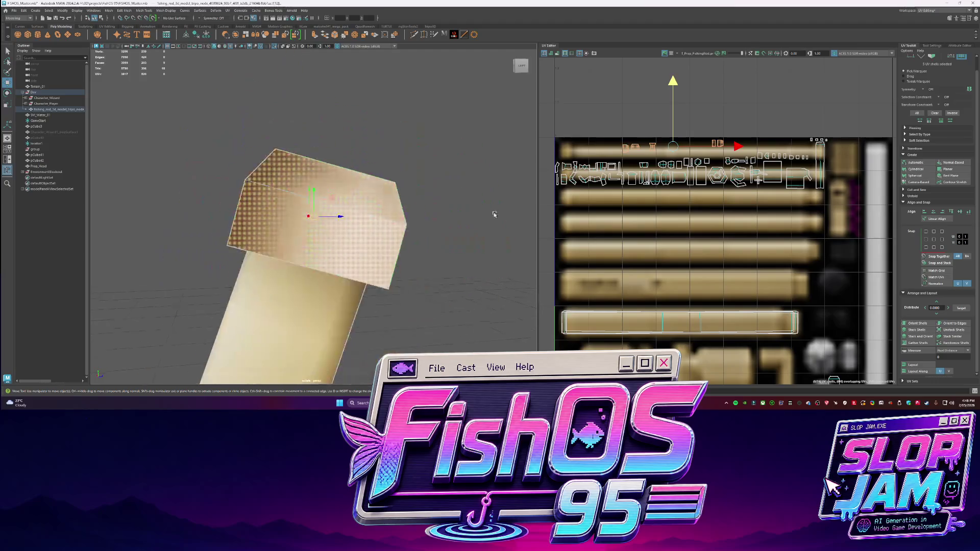
pyautogui.scroll(-3, 384, 227)
# - Stack the top cap's UV shells, move them onto a tan area and stretch vertically
pyautogui.click(682, 235)
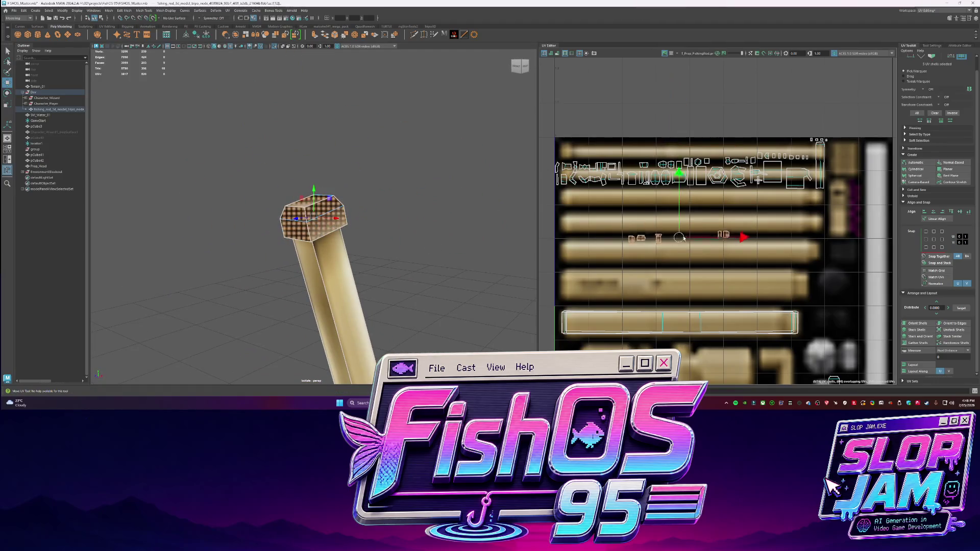
pyautogui.keyDown('shift'); pyautogui.rightClick(685, 235); pyautogui.keyUp('shift')
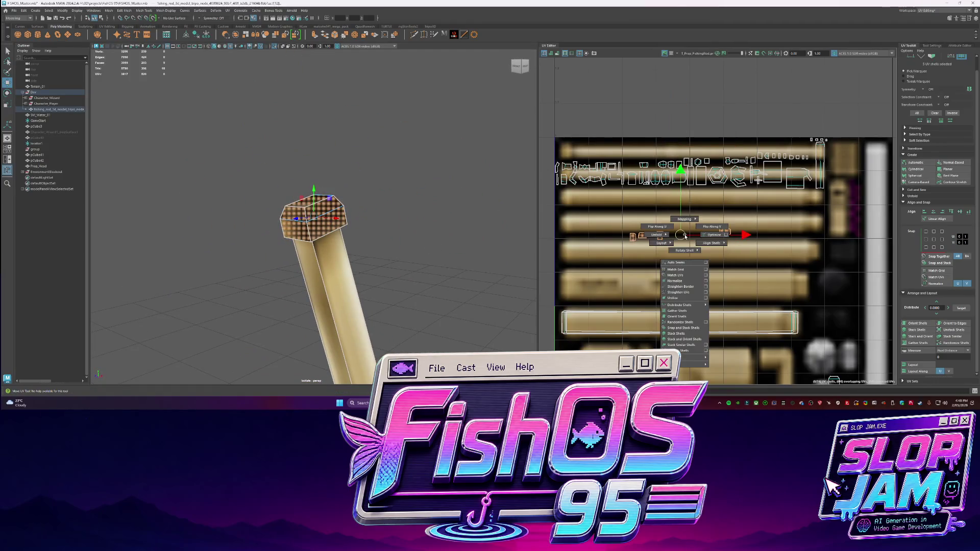
pyautogui.click(684, 335)
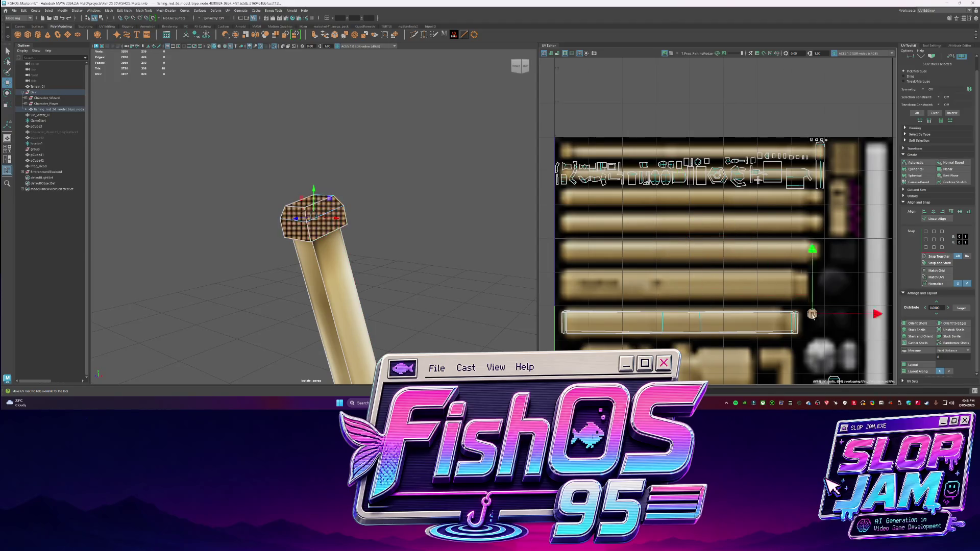
pyautogui.moveTo(811, 314); pyautogui.dragTo(819, 354)
pyautogui.moveTo(819, 204)
pyautogui.mouseDown()
pyautogui.moveTo(816, 80)
pyautogui.moveTo(819, 134)
pyautogui.mouseUp()
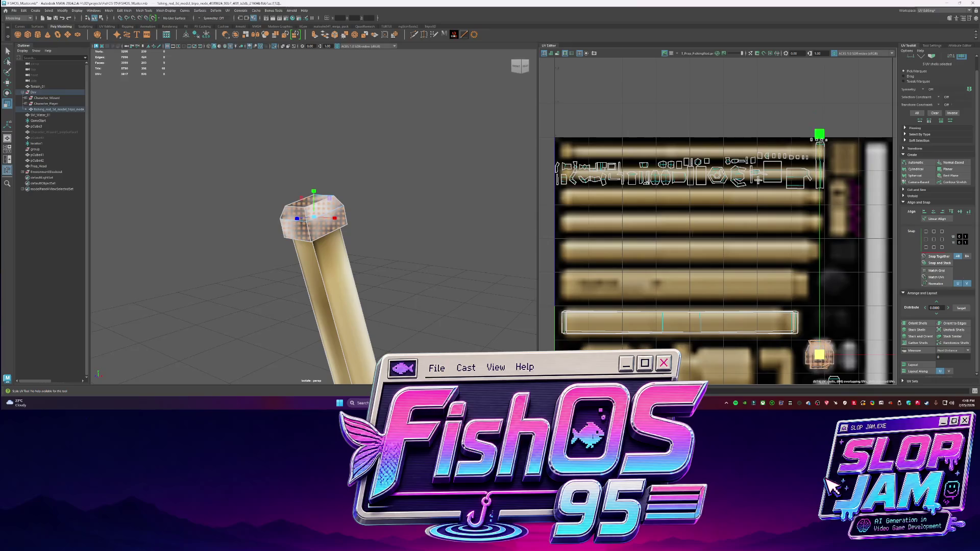
# - Select the other end-cap face, unfold its UV shell and scale it up evenly
pyautogui.click(444, 260)
pyautogui.moveTo(444, 261)
pyautogui.keyDown('alt'); pyautogui.mouseDown()
pyautogui.moveTo(417, 261)
pyautogui.moveTo(343, 232)
pyautogui.moveTo(350, 254)
pyautogui.moveTo(394, 247)
pyautogui.moveTo(309, 210)
pyautogui.mouseUp(); pyautogui.keyUp('alt')
pyautogui.click(309, 210)
pyautogui.press('r')
pyautogui.scroll(5, 712, 317)
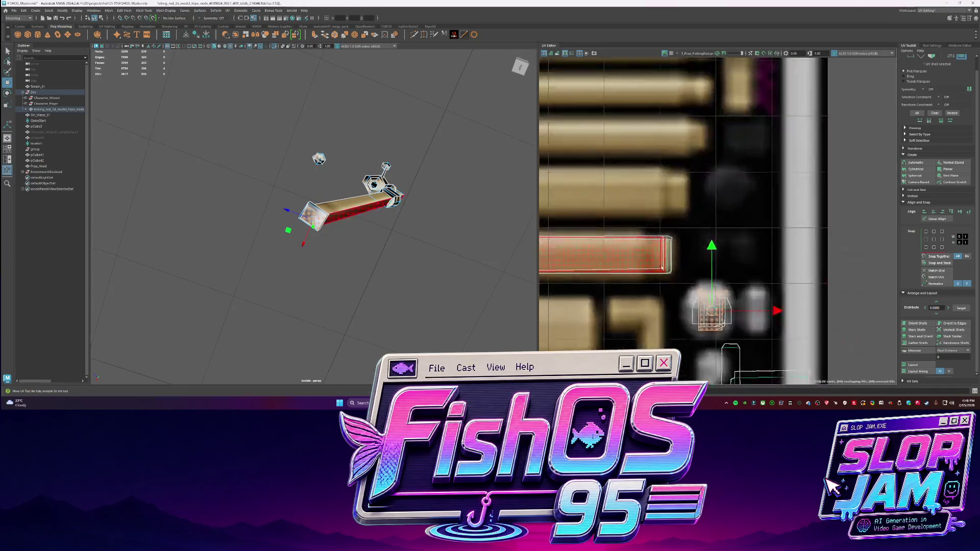
pyautogui.keyDown('shift'); pyautogui.moveTo(723, 314); pyautogui.dragTo(697, 310, button='right'); pyautogui.keyUp('shift')
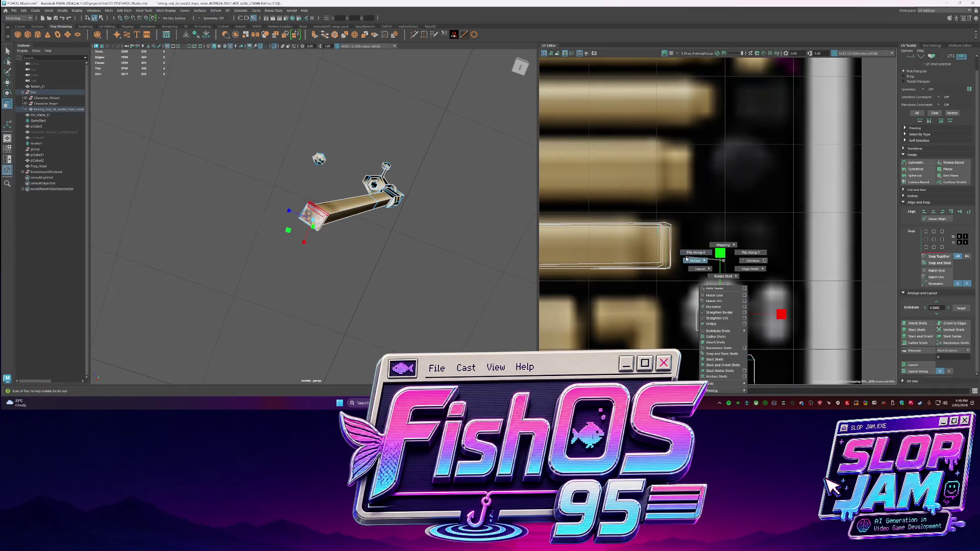
pyautogui.keyDown('shift'); pyautogui.moveTo(686, 259); pyautogui.dragTo(689, 260, button='right'); pyautogui.keyUp('shift')
pyautogui.moveTo(715, 315); pyautogui.dragTo(742, 318)
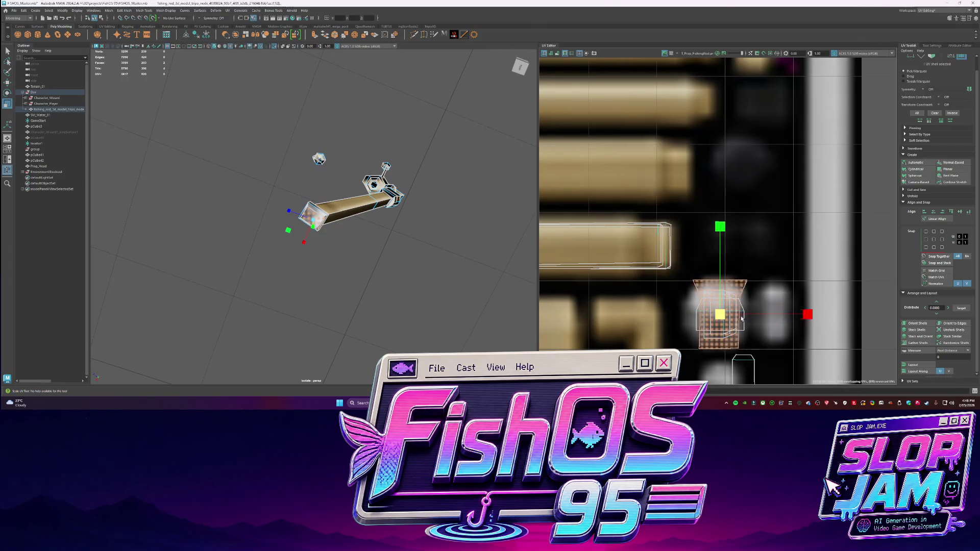
# - Reselect the rod, switch to UV component mode and pick an edge near its top
pyautogui.press('q')
pyautogui.moveTo(419, 173)
pyautogui.keyDown('alt'); pyautogui.mouseDown()
pyautogui.moveTo(350, 233)
pyautogui.moveTo(335, 220)
pyautogui.moveTo(380, 258)
pyautogui.moveTo(356, 233)
pyautogui.mouseUp(); pyautogui.keyUp('alt')
pyautogui.click(404, 183)
pyautogui.click(404, 269)
pyautogui.moveTo(356, 234)
pyautogui.mouseDown(button='right')
pyautogui.moveTo(390, 262)
pyautogui.moveTo(391, 235)
pyautogui.mouseUp(button='right')
pyautogui.keyDown('alt'); pyautogui.moveTo(391, 235); pyautogui.dragTo(308, 196); pyautogui.keyUp('alt')
pyautogui.click(312, 193)
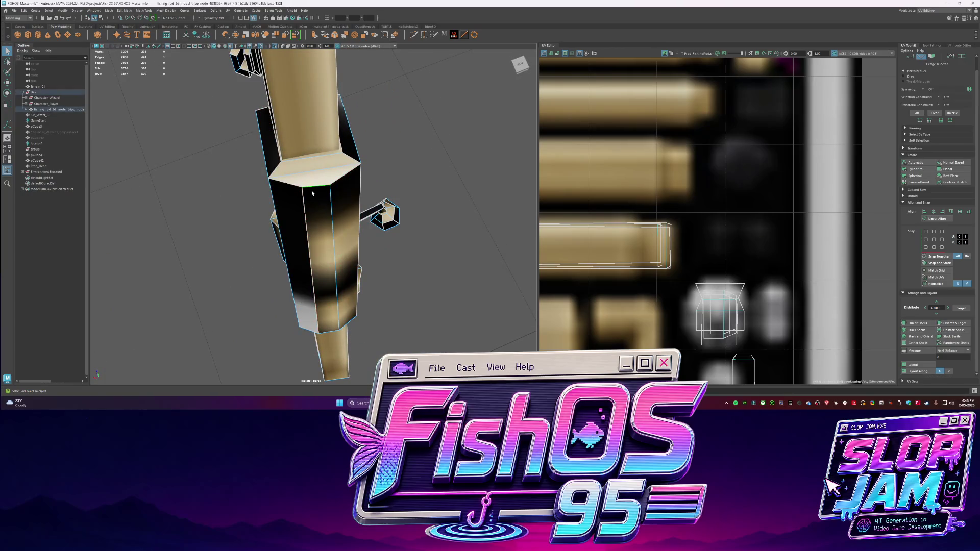
# - Isolate the rod in the viewport and switch to edge selection
pyautogui.keyDown('shift'); pyautogui.moveTo(644, 156); pyautogui.dragTo(672, 173, button='right'); pyautogui.keyUp('shift')
pyautogui.keyDown('alt'); pyautogui.moveTo(294, 179); pyautogui.dragTo(316, 173); pyautogui.keyUp('alt')
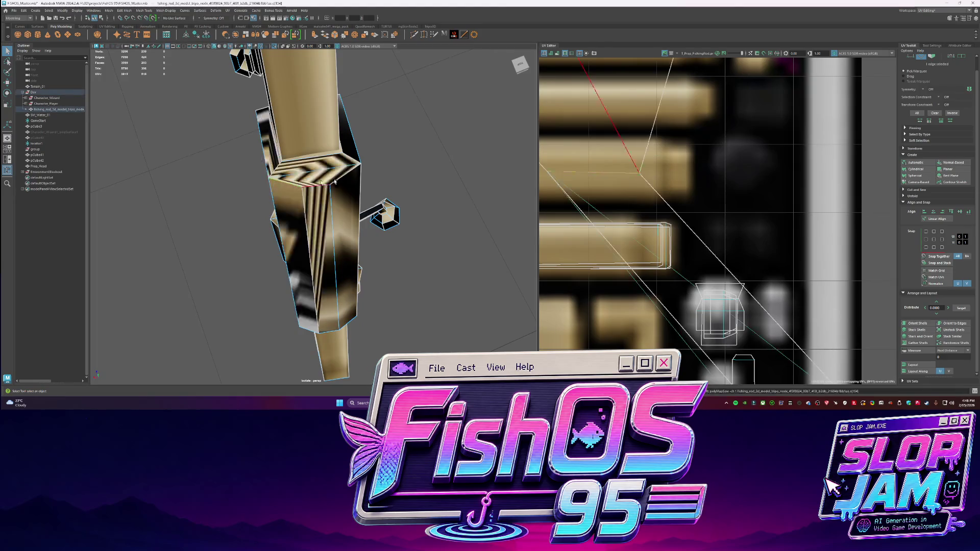
pyautogui.scroll(2, 342, 166)
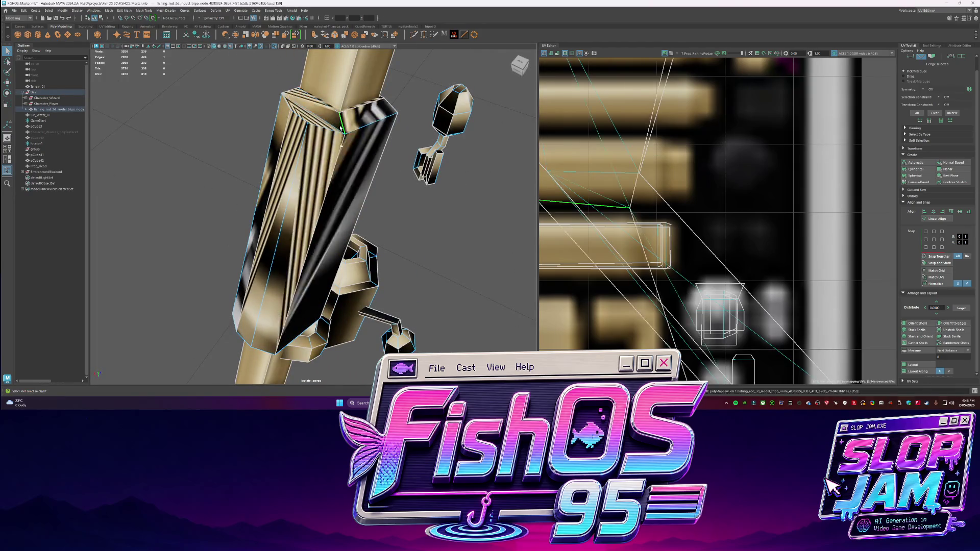
pyautogui.doubleClick(328, 205)
pyautogui.press('F8')
pyautogui.hotkey('ctrl', '1')
pyautogui.moveTo(402, 219)
pyautogui.keyDown('alt'); pyautogui.mouseDown()
pyautogui.moveTo(396, 241)
pyautogui.moveTo(409, 186)
pyautogui.moveTo(349, 190)
pyautogui.mouseUp(); pyautogui.keyUp('alt')
pyautogui.press('F10')
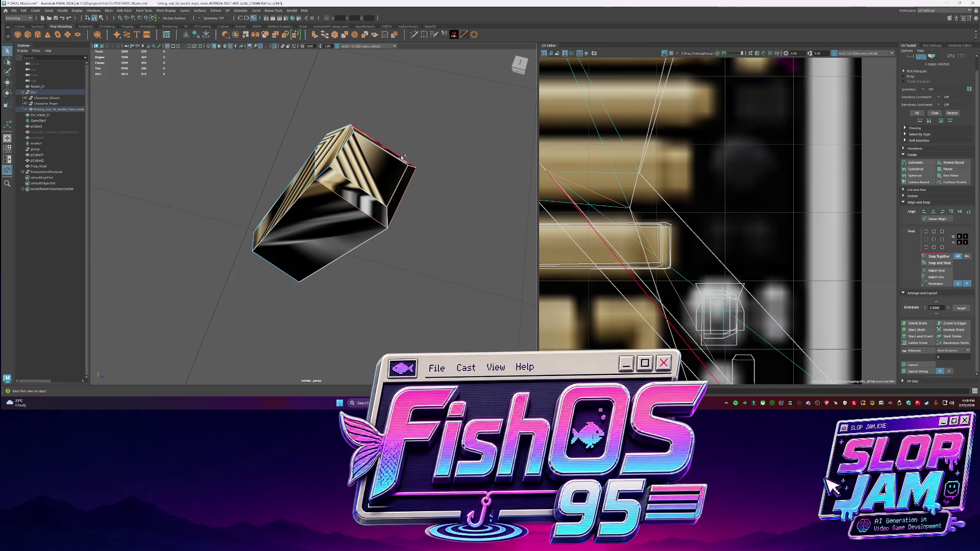
# - Select the rod's top edge and orbit to show its long side and end face
pyautogui.click(367, 148)
pyautogui.keyDown('alt'); pyautogui.moveTo(419, 239); pyautogui.dragTo(319, 240); pyautogui.keyUp('alt')
pyautogui.moveTo(370, 213)
pyautogui.keyDown('alt'); pyautogui.mouseDown()
pyautogui.moveTo(301, 276)
pyautogui.moveTo(320, 254)
pyautogui.mouseUp(); pyautogui.keyUp('alt')
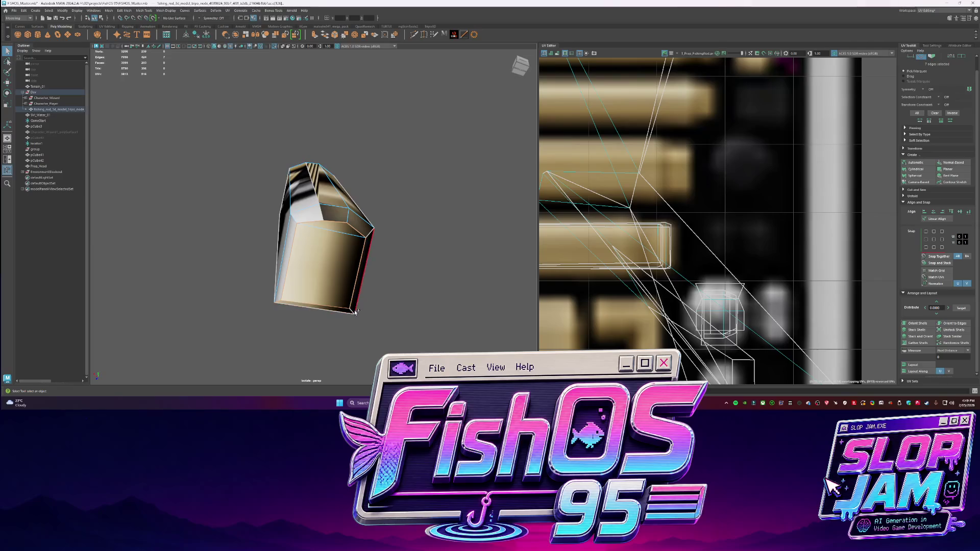
pyautogui.keyDown('alt'); pyautogui.moveTo(353, 312); pyautogui.dragTo(336, 256); pyautogui.keyUp('alt')
# - Select the rod's end face and re-project its UVs as a flat octagon
pyautogui.keyDown('shift'); pyautogui.rightClick(336, 256); pyautogui.keyUp('shift')
pyautogui.keyDown('shift'); pyautogui.rightClick(658, 213); pyautogui.keyUp('shift')
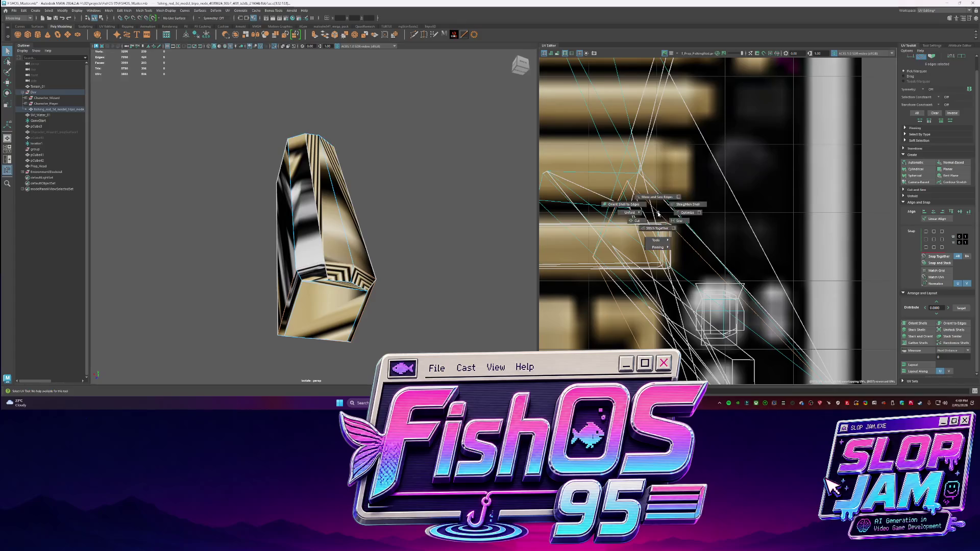
pyautogui.click(638, 221)
pyautogui.moveTo(381, 250); pyautogui.dragTo(388, 229, button='right')
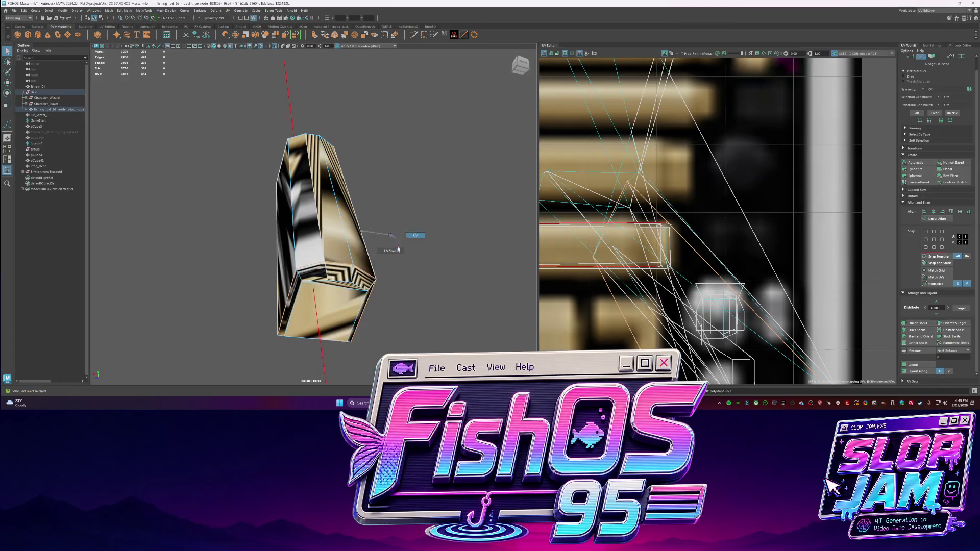
pyautogui.click(380, 301)
pyautogui.keyDown('shift'); pyautogui.rightClick(659, 213); pyautogui.keyUp('shift')
pyautogui.click(659, 240)
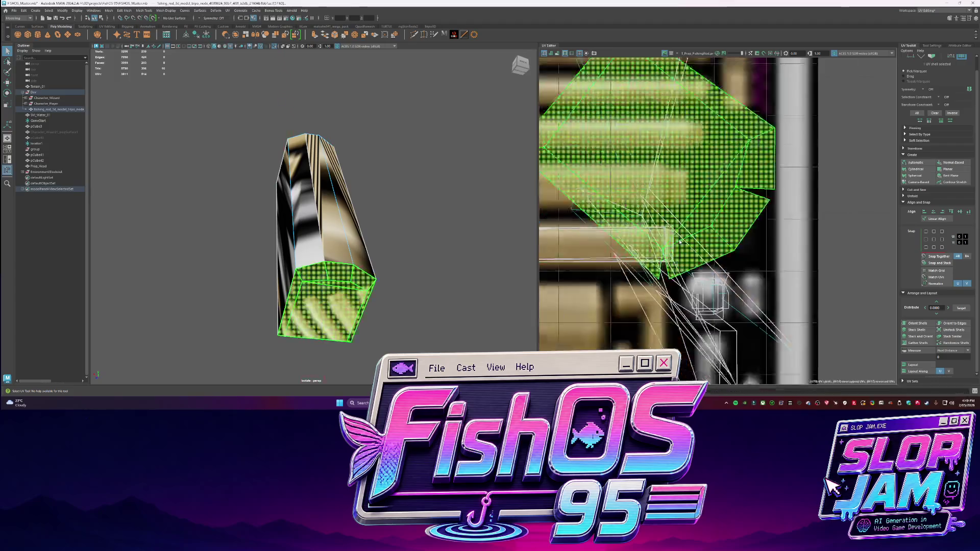
# - Move the octagon shell off the texture tile and sew its UV edges together
pyautogui.moveTo(663, 171); pyautogui.dragTo(790, 175)
pyautogui.click(840, 234)
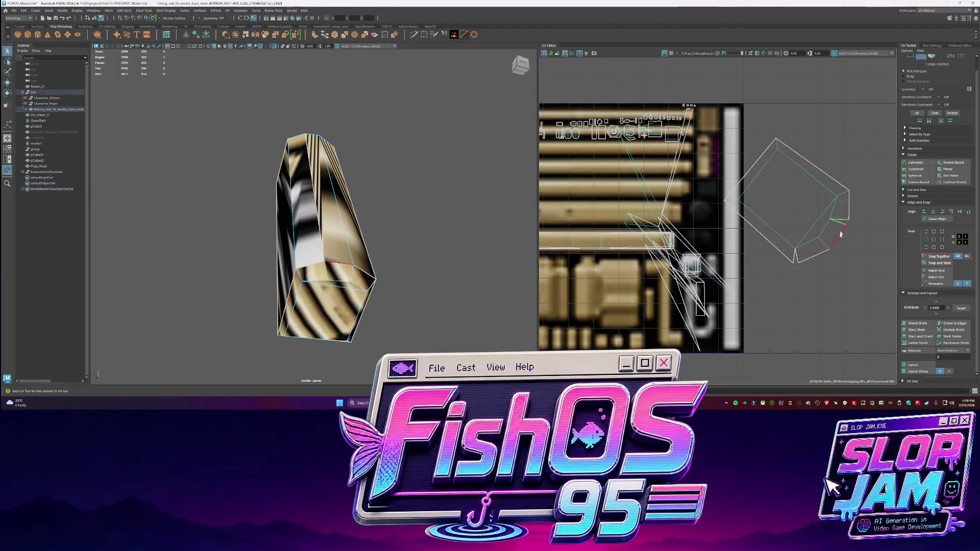
pyautogui.keyDown('shift'); pyautogui.moveTo(797, 259); pyautogui.dragTo(818, 267, button='right'); pyautogui.keyUp('shift')
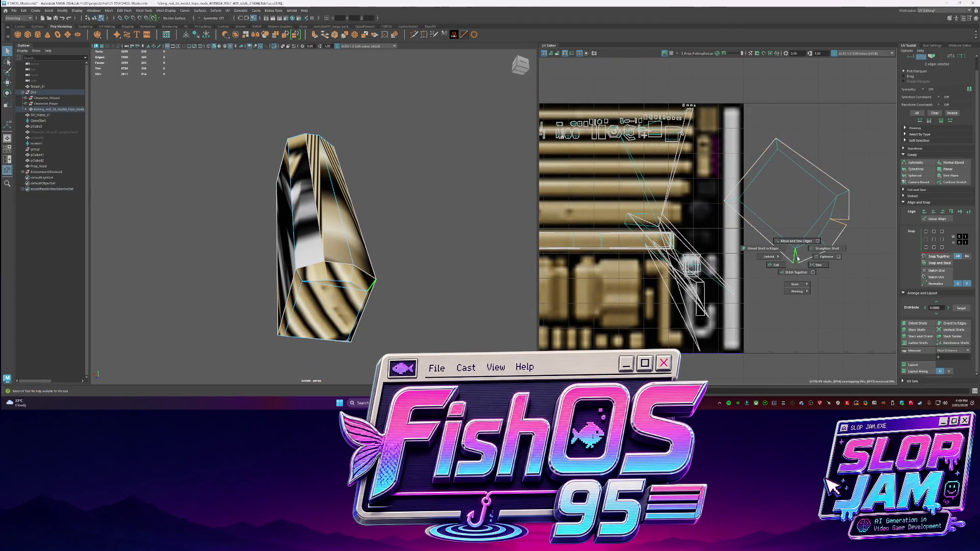
# - Orient the octagonal UV shell to the axes and shrink it around its centre
pyautogui.click(775, 230)
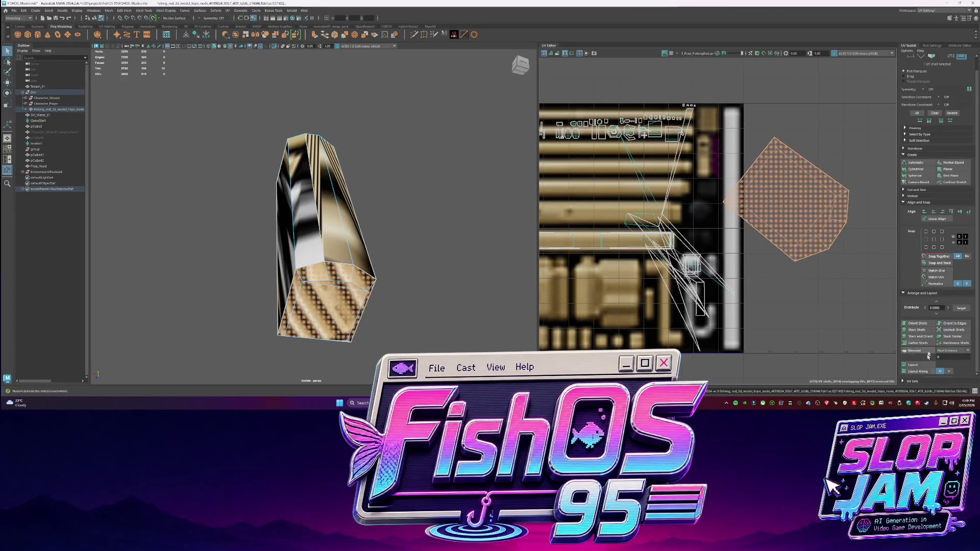
pyautogui.click(917, 323)
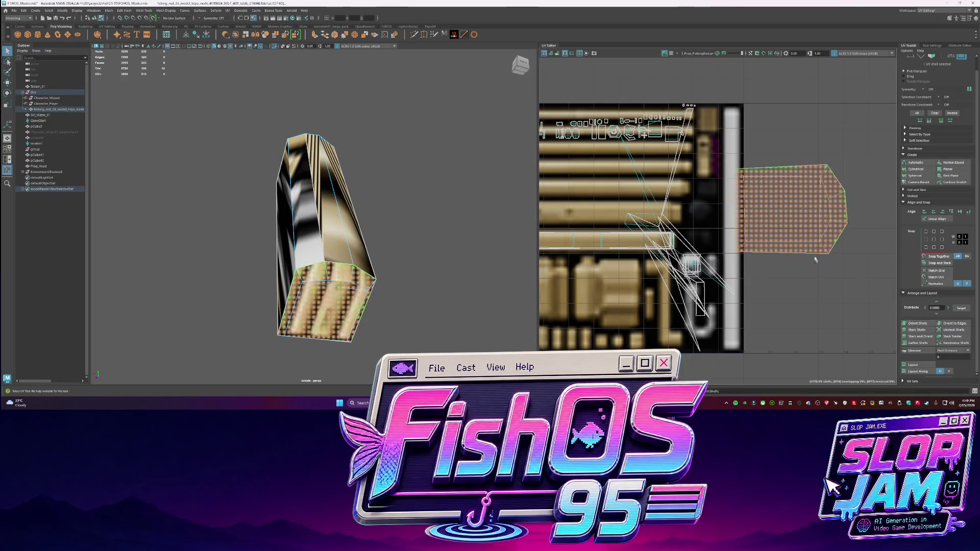
pyautogui.press('r')
pyautogui.moveTo(729, 228); pyautogui.dragTo(769, 220, button='middle')
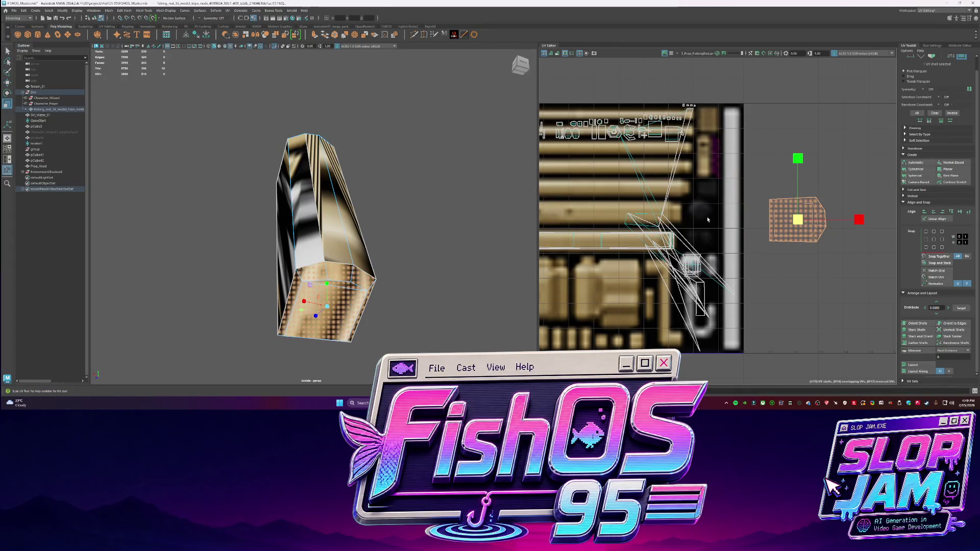
# - Orbit and zoom the perspective view onto the rod's end face
pyautogui.keyDown('alt'); pyautogui.moveTo(321, 182); pyautogui.dragTo(338, 193); pyautogui.keyUp('alt')
pyautogui.scroll(5, 338, 193)
pyautogui.moveTo(591, 214)
pyautogui.keyDown('shift'); pyautogui.mouseDown(button='right')
pyautogui.moveTo(606, 221)
pyautogui.moveTo(559, 224)
pyautogui.mouseUp(button='right'); pyautogui.keyUp('shift')
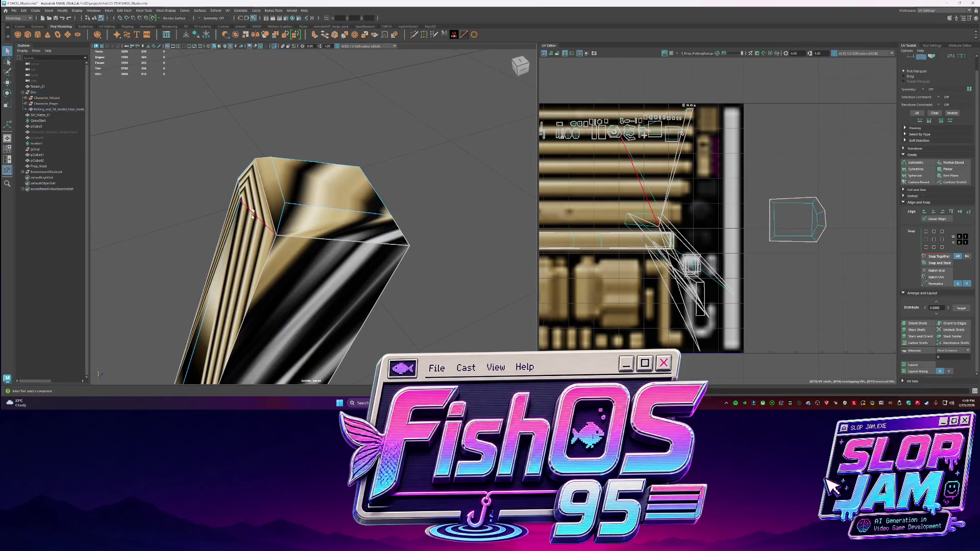
# - Select edges on the rod's end face and sew them into one UV shell
pyautogui.keyDown('shift'); pyautogui.rightClick(691, 215); pyautogui.keyUp('shift')
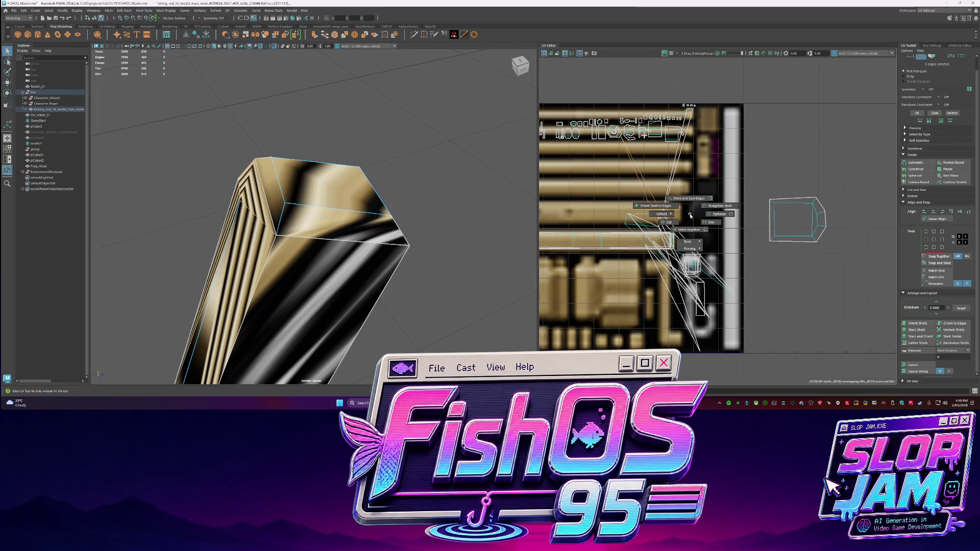
pyautogui.click(720, 234)
pyautogui.moveTo(297, 200)
pyautogui.mouseDown(button='right')
pyautogui.moveTo(299, 209)
pyautogui.moveTo(350, 210)
pyautogui.mouseUp(button='right')
pyautogui.click(351, 211)
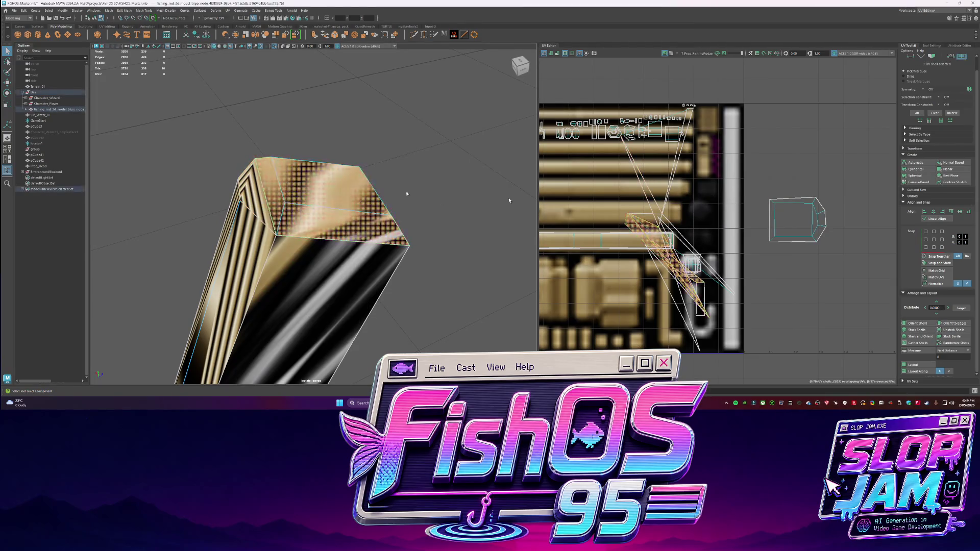
pyautogui.click(253, 209)
pyautogui.press('w')
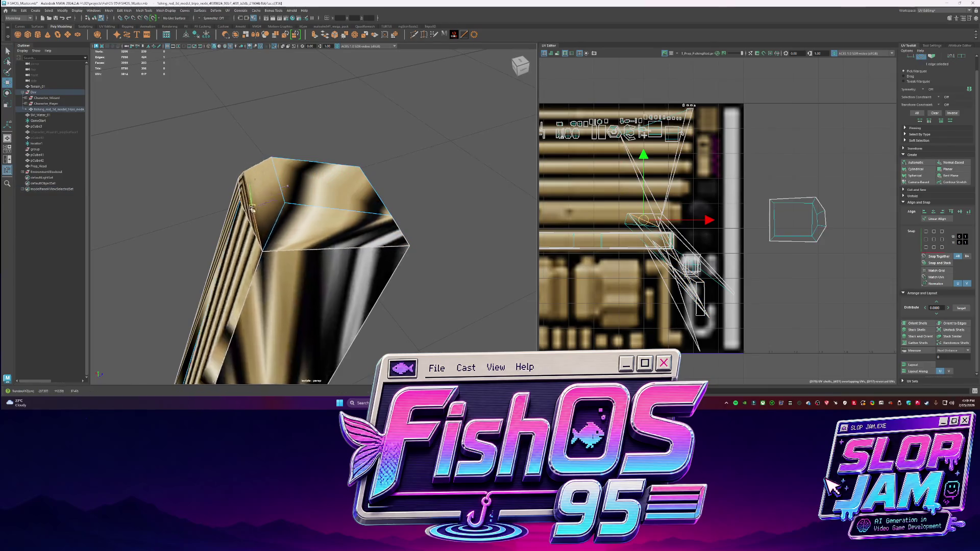
pyautogui.keyDown('shift'); pyautogui.rightClick(650, 208); pyautogui.keyUp('shift')
pyautogui.click(669, 215)
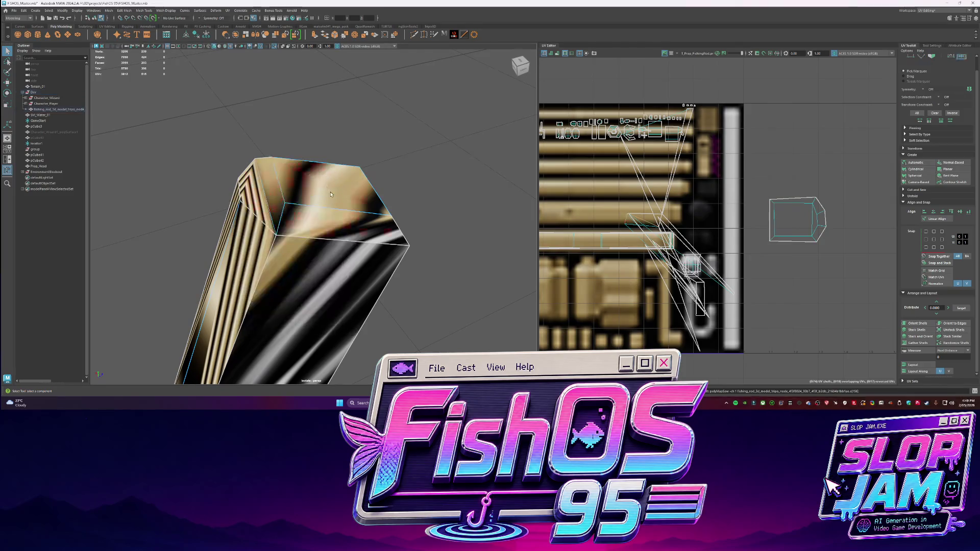
# - Move the end-face shell out beside the texture tile and select the whole shell
pyautogui.click(565, 225)
pyautogui.moveTo(665, 248)
pyautogui.mouseDown()
pyautogui.moveTo(669, 189)
pyautogui.moveTo(775, 169)
pyautogui.mouseUp()
pyautogui.press('q')
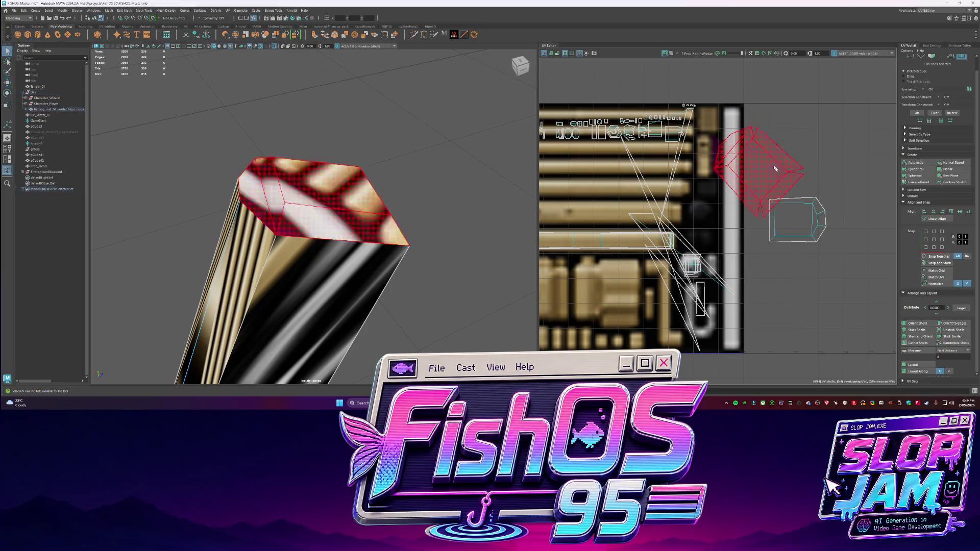
pyautogui.click(796, 173)
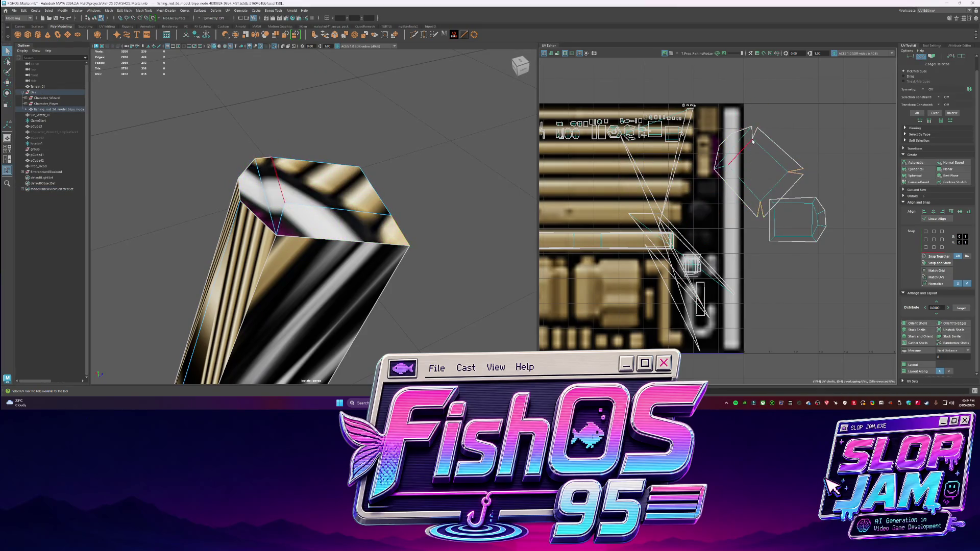
pyautogui.moveTo(761, 174)
pyautogui.mouseDown(button='right')
pyautogui.moveTo(754, 153)
pyautogui.moveTo(751, 165)
pyautogui.moveTo(688, 172)
pyautogui.mouseUp(button='right')
pyautogui.click(788, 172)
pyautogui.press('w')
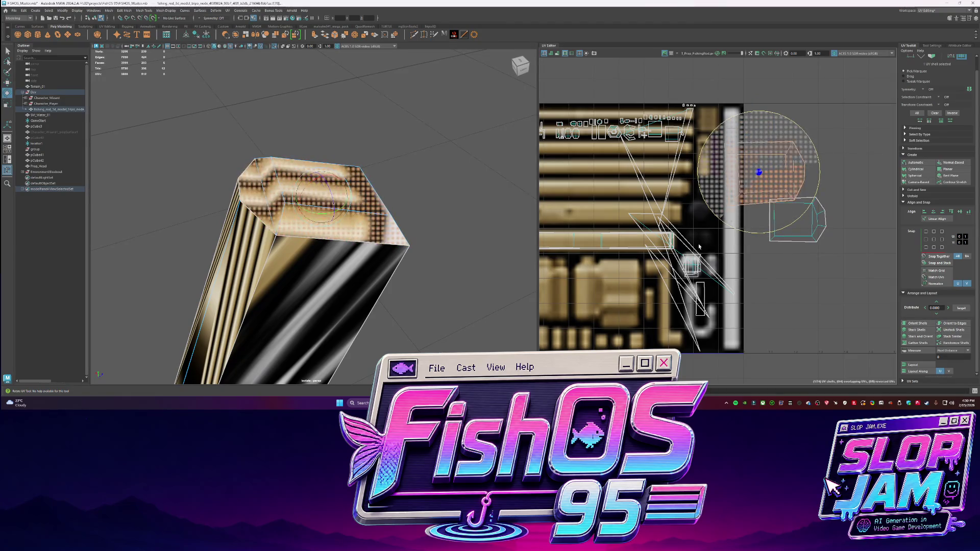
# - Orient the end-cap shell to the axes and scale it down
pyautogui.click(917, 323)
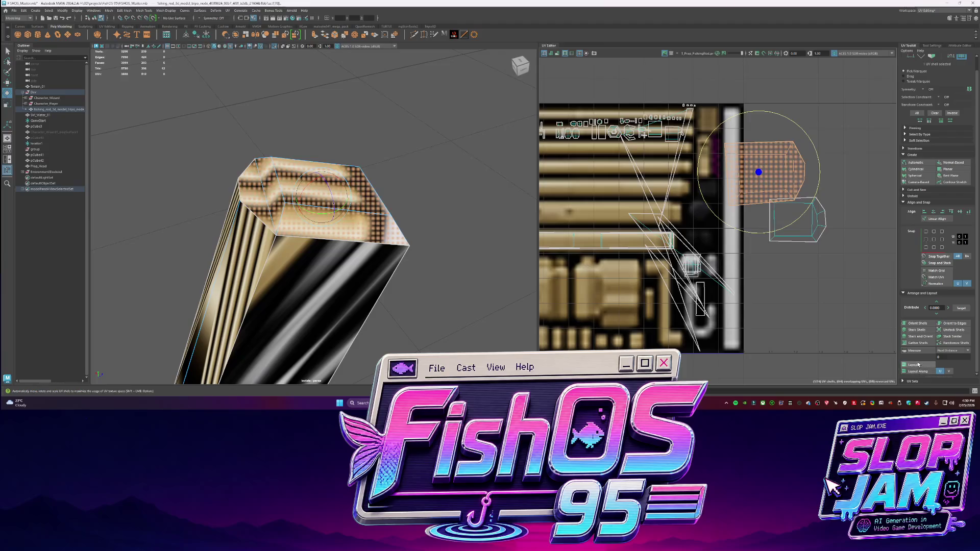
pyautogui.hotkey('ctrl', 'z')
pyautogui.press('r')
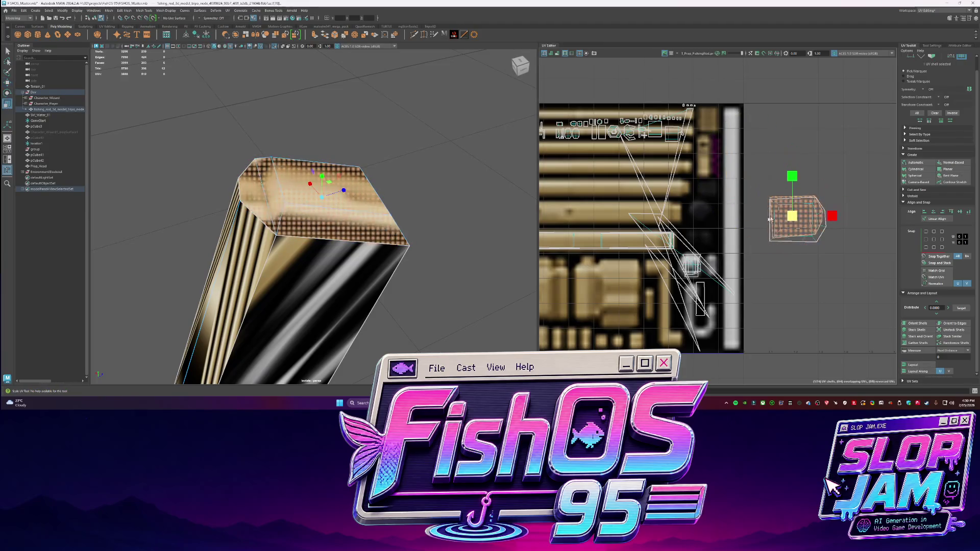
pyautogui.scroll(3, 797, 220)
pyautogui.press('q')
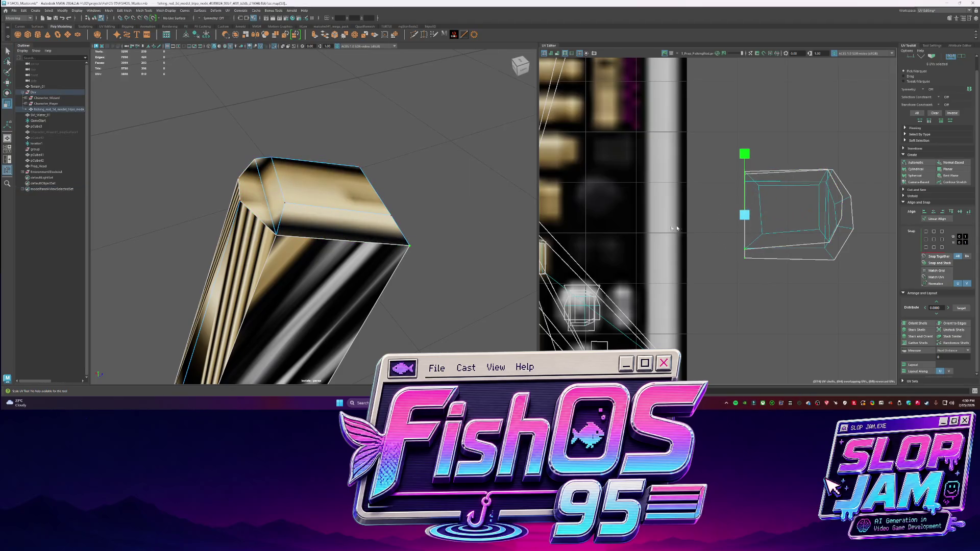
pyautogui.press('r')
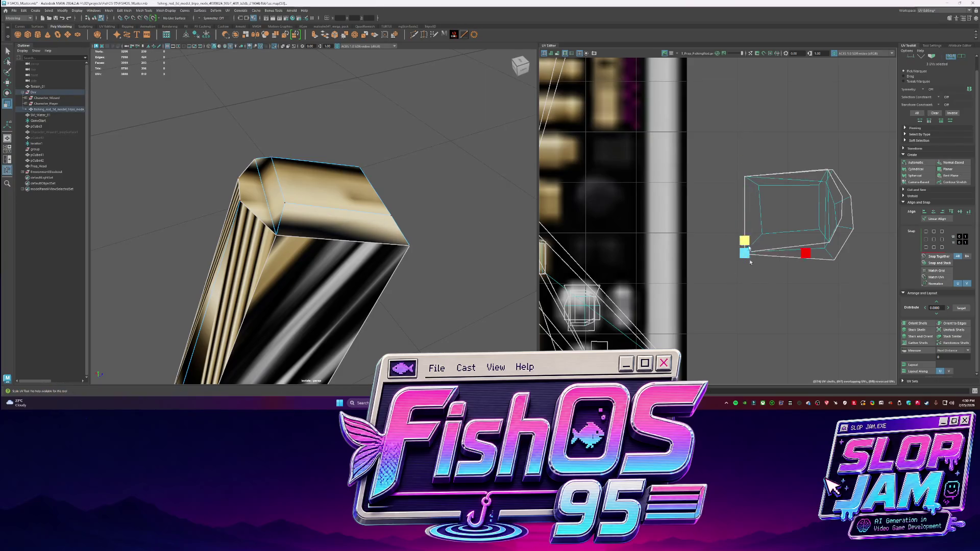
pyautogui.press('f')
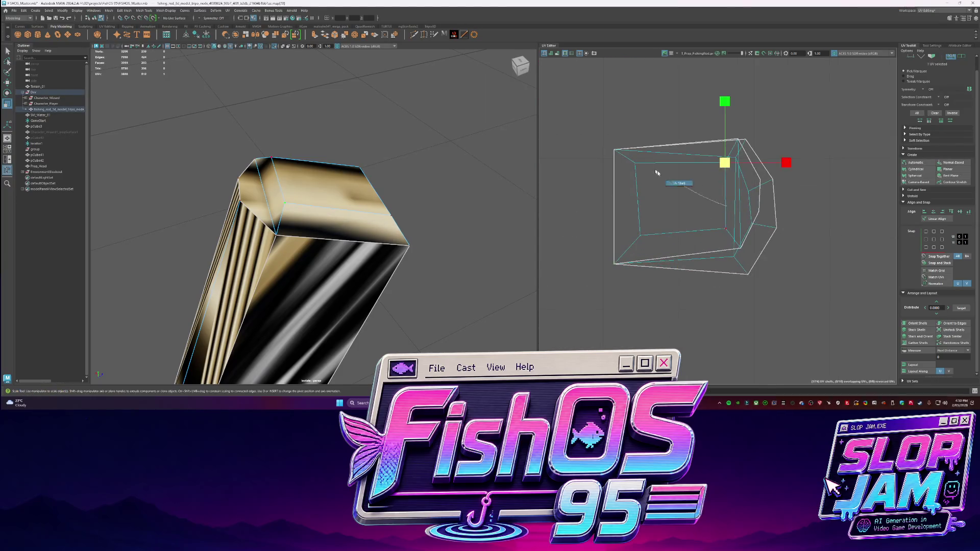
# - Stack the two end-cap UV shells and nudge one into line with the other
pyautogui.click(709, 221)
pyautogui.moveTo(709, 221); pyautogui.dragTo(702, 240, button='right')
pyautogui.click(602, 210)
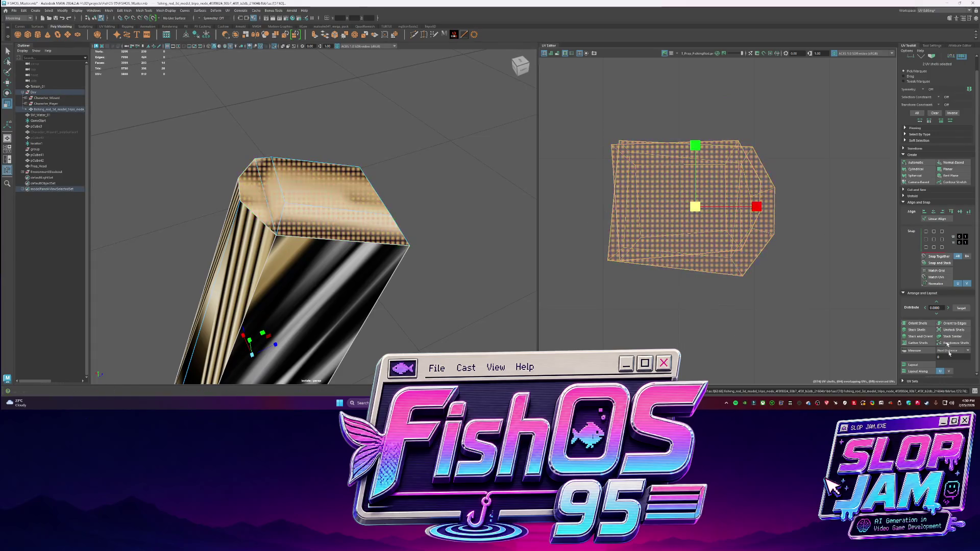
pyautogui.click(915, 329)
pyautogui.click(687, 194)
pyautogui.press('w')
pyautogui.moveTo(687, 194); pyautogui.dragTo(692, 209)
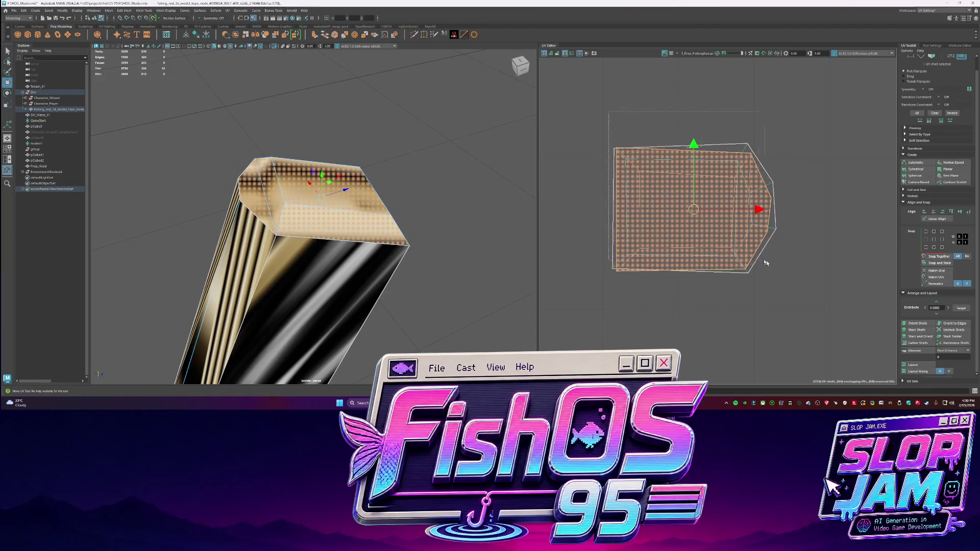
pyautogui.press('F8')
pyautogui.scroll(-3, 720, 248)
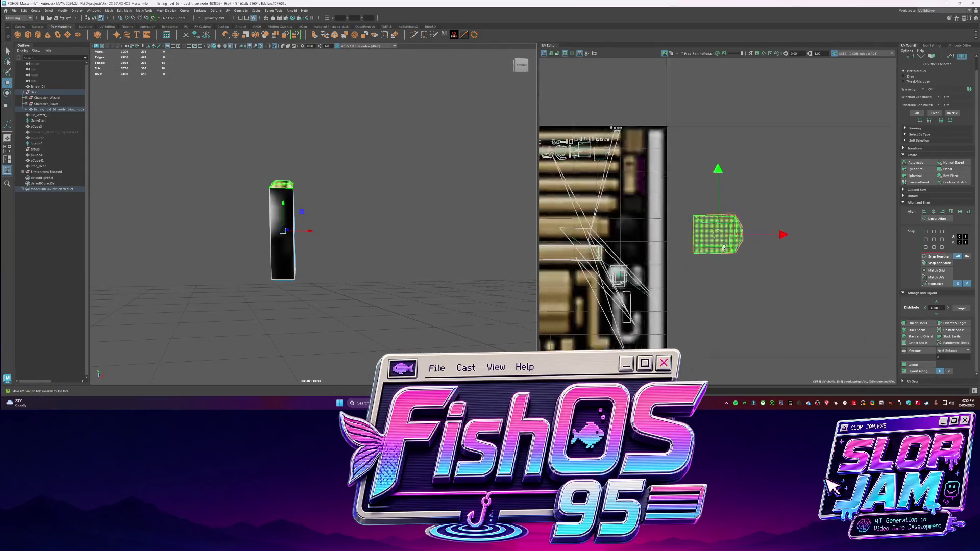
# - Move the cap shell onto the wood texture and shrink it to a small square
pyautogui.scroll(3, 716, 250)
pyautogui.moveTo(735, 220)
pyautogui.mouseDown()
pyautogui.moveTo(618, 211)
pyautogui.moveTo(621, 192)
pyautogui.moveTo(574, 198)
pyautogui.mouseUp()
pyautogui.press('r')
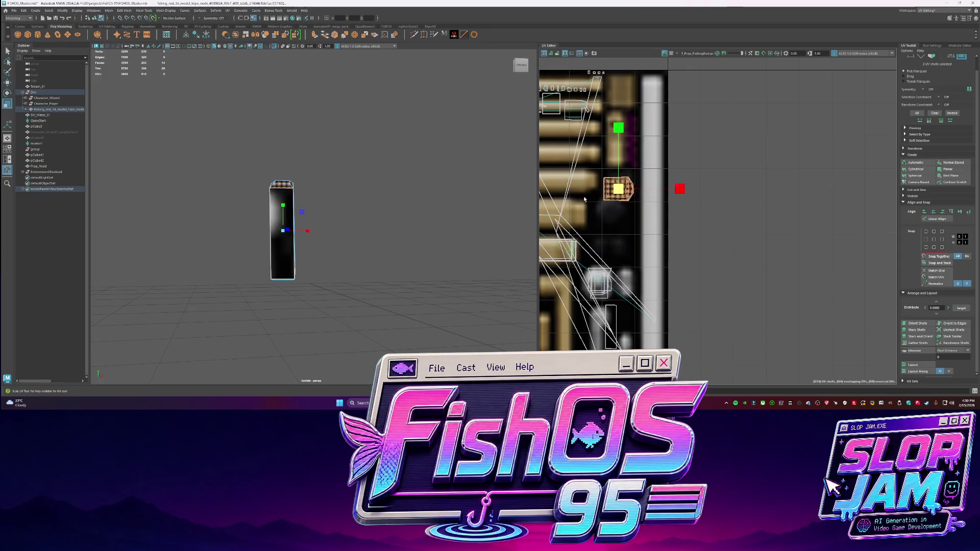
pyautogui.scroll(2, 615, 215)
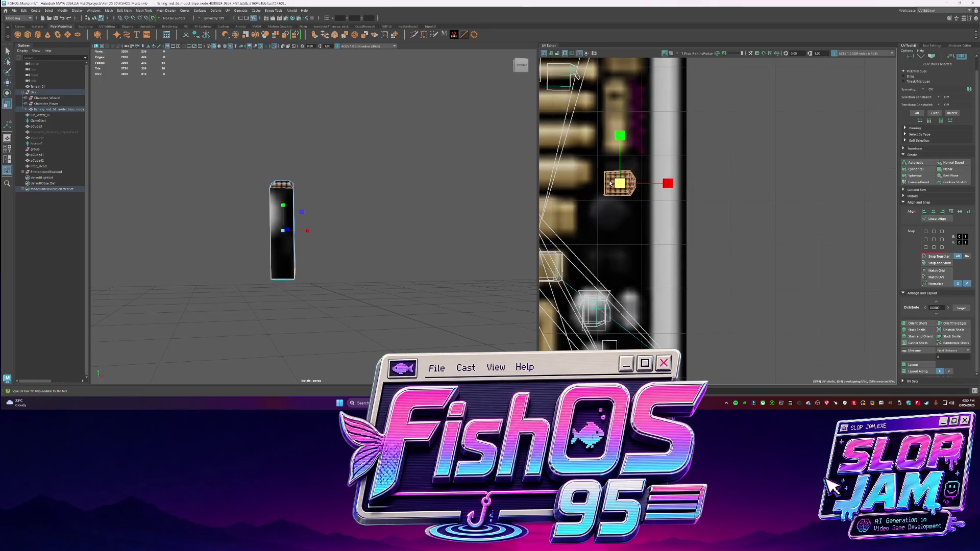
pyautogui.scroll(2, 620, 178)
pyautogui.click(776, 247)
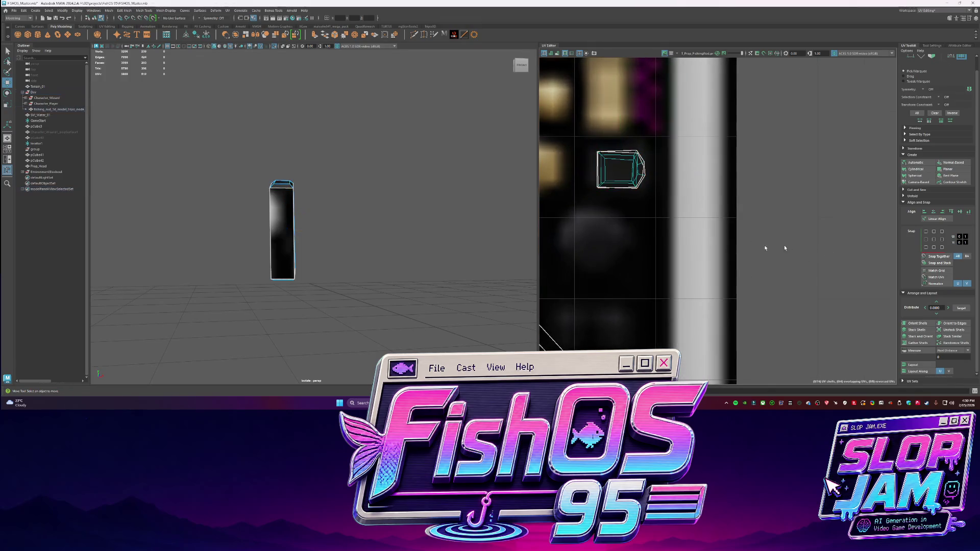
# - Orbit in on the rod and sew the selected UV edge
pyautogui.keyDown('alt'); pyautogui.moveTo(287, 241); pyautogui.dragTo(360, 253); pyautogui.keyUp('alt')
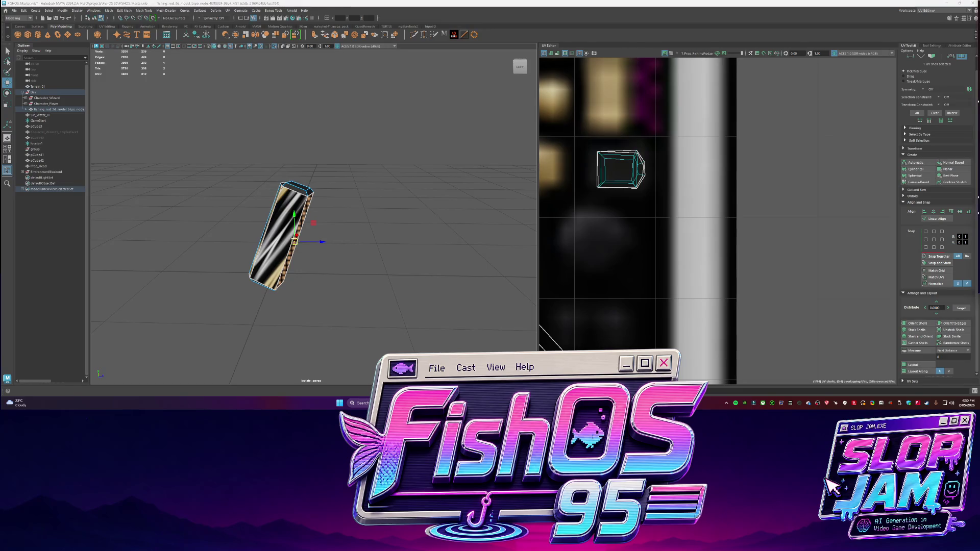
pyautogui.moveTo(302, 199)
pyautogui.keyDown('alt'); pyautogui.mouseDown()
pyautogui.moveTo(525, 262)
pyautogui.moveTo(229, 196)
pyautogui.moveTo(213, 215)
pyautogui.moveTo(240, 209)
pyautogui.mouseUp(); pyautogui.keyUp('alt')
pyautogui.keyDown('shift'); pyautogui.moveTo(585, 207); pyautogui.dragTo(601, 217, button='right'); pyautogui.keyUp('shift')
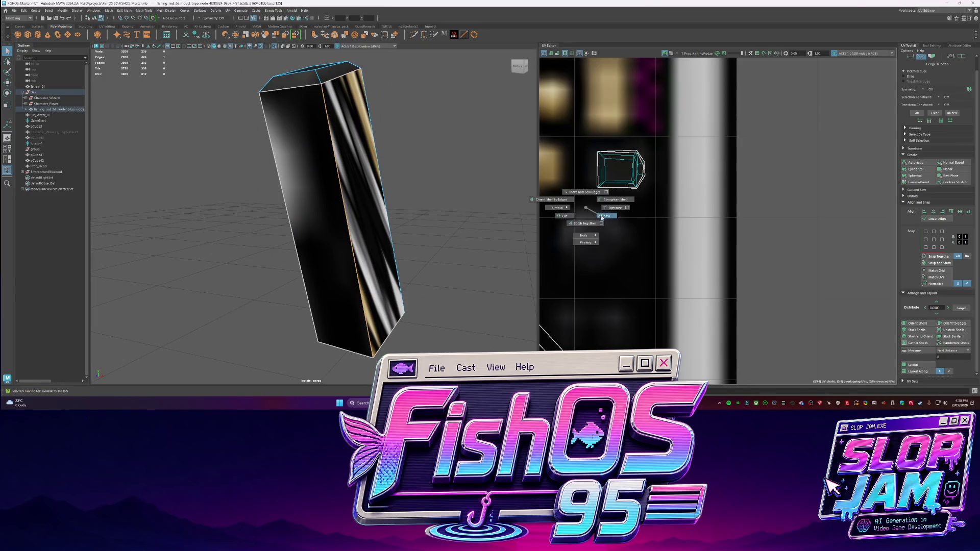
pyautogui.moveTo(357, 217); pyautogui.dragTo(367, 227, button='right')
pyautogui.scroll(-2, 685, 254)
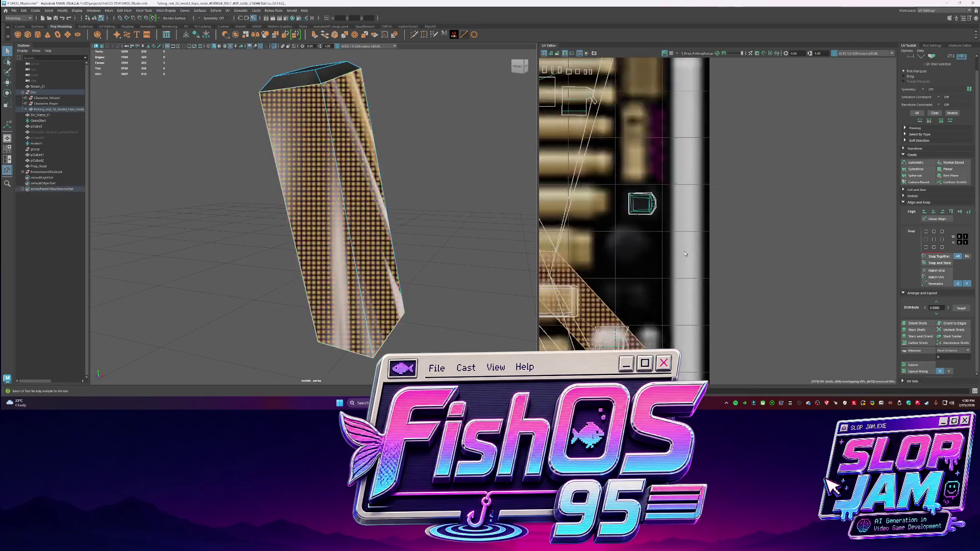
pyautogui.scroll(-2, 685, 254)
# - Scale and auto-lay out the side shell, then move it onto the wood texture
pyautogui.moveTo(646, 304)
pyautogui.mouseDown()
pyautogui.moveTo(660, 254)
pyautogui.moveTo(609, 261)
pyautogui.mouseUp()
pyautogui.press('r')
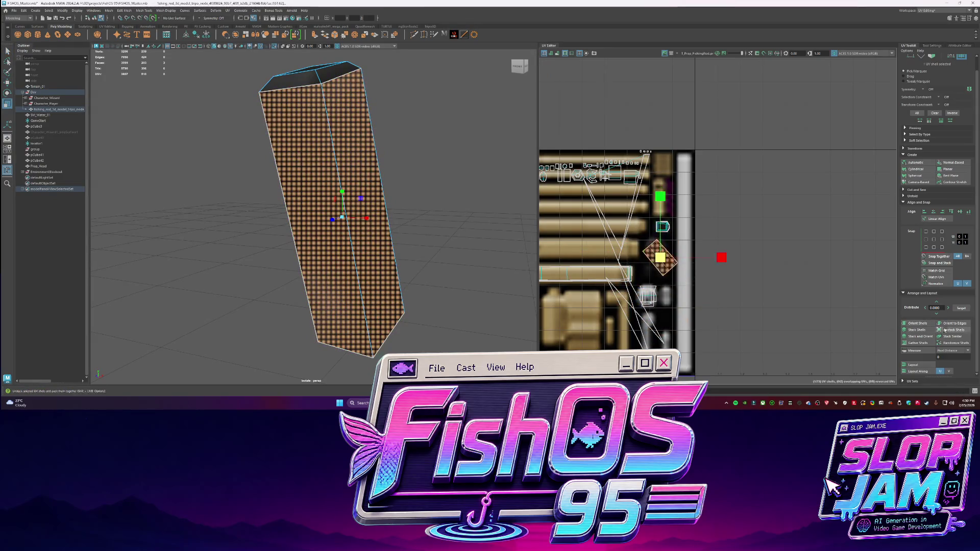
pyautogui.click(916, 366)
pyautogui.scroll(2, 575, 253)
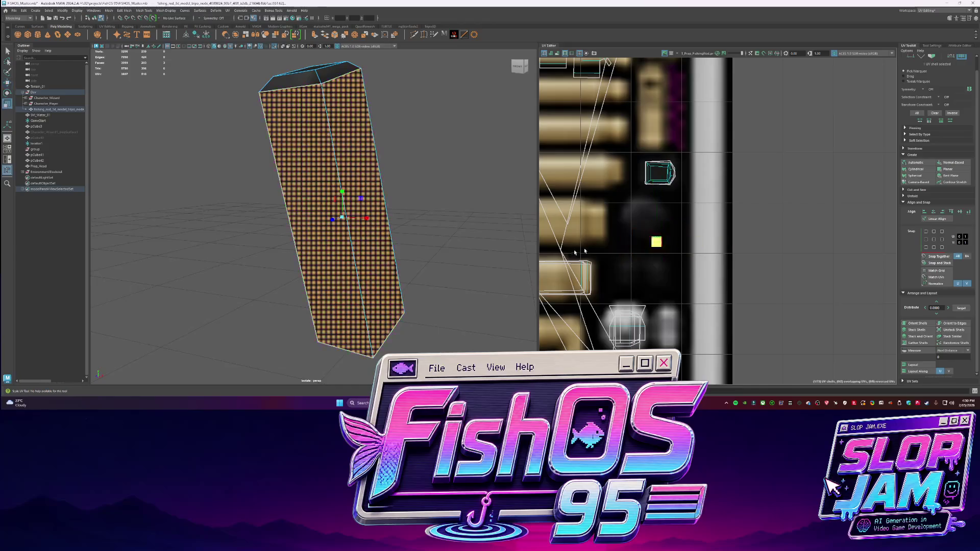
pyautogui.scroll(2, 624, 254)
pyautogui.moveTo(639, 240)
pyautogui.mouseDown()
pyautogui.moveTo(626, 201)
pyautogui.moveTo(616, 203)
pyautogui.moveTo(631, 144)
pyautogui.mouseUp()
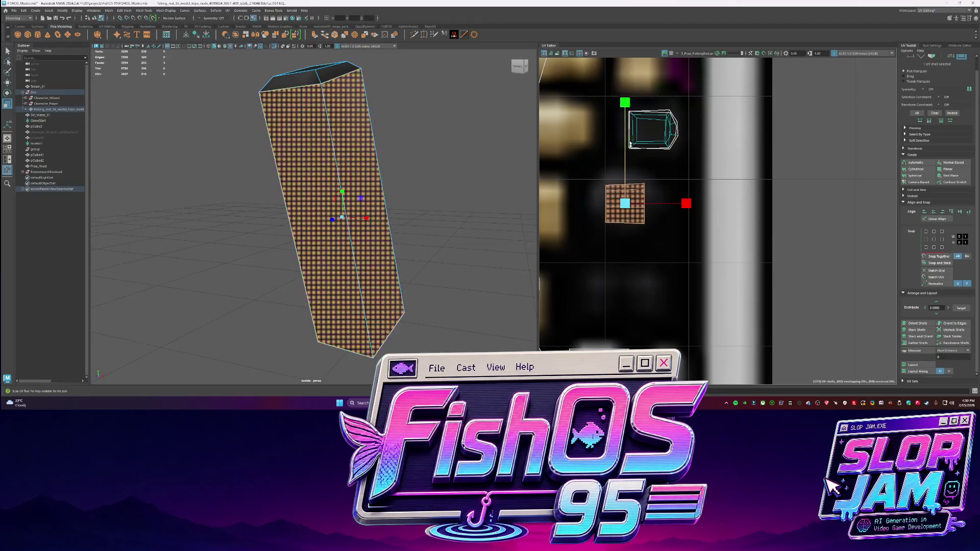
# - Select the rod's side edge, expand to its UV shell and shrink it into a small patch
pyautogui.click(458, 143)
pyautogui.moveTo(457, 144)
pyautogui.keyDown('alt'); pyautogui.mouseDown()
pyautogui.moveTo(428, 202)
pyautogui.moveTo(357, 215)
pyautogui.moveTo(408, 238)
pyautogui.moveTo(317, 201)
pyautogui.mouseUp(); pyautogui.keyUp('alt')
pyautogui.click(315, 208)
pyautogui.moveTo(356, 209)
pyautogui.mouseDown(button='right')
pyautogui.moveTo(389, 223)
pyautogui.moveTo(391, 215)
pyautogui.mouseUp(button='right')
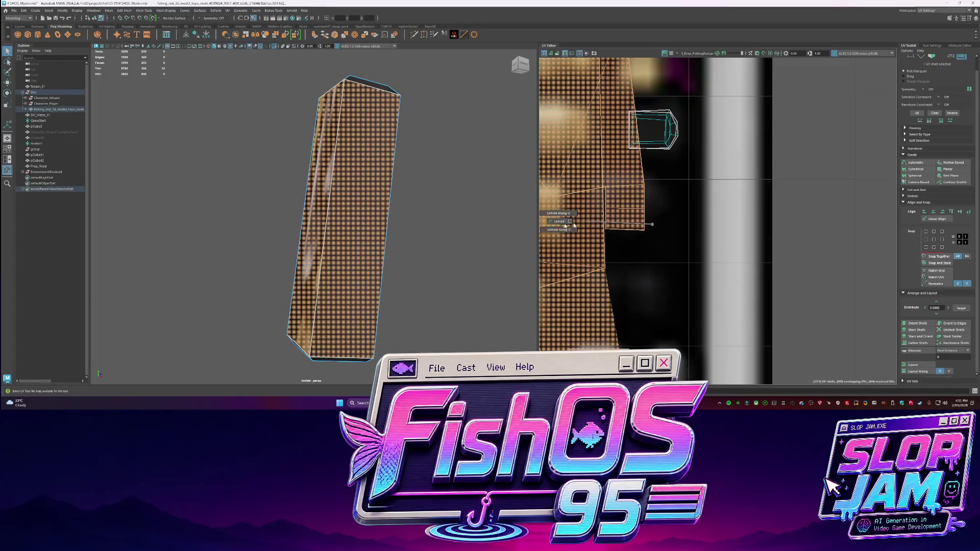
pyautogui.click(663, 251)
pyautogui.scroll(-5, 664, 252)
pyautogui.press('r')
pyautogui.moveTo(634, 238); pyautogui.dragTo(583, 247)
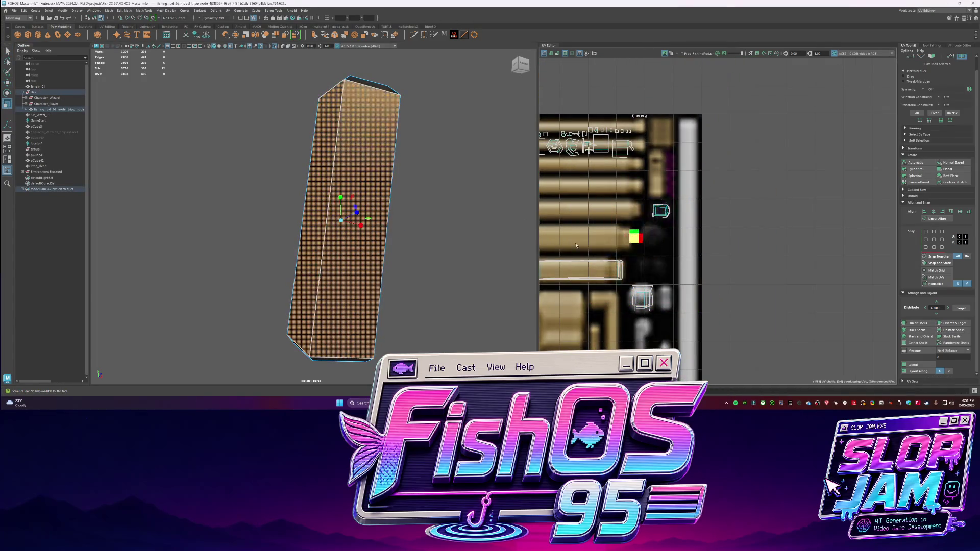
# - Straighten the box's UV shell into a square, then shrink and reposition it
pyautogui.scroll(10, 633, 238)
pyautogui.keyDown('shift'); pyautogui.moveTo(619, 236); pyautogui.dragTo(562, 234, button='right'); pyautogui.keyUp('shift')
pyautogui.moveTo(615, 306)
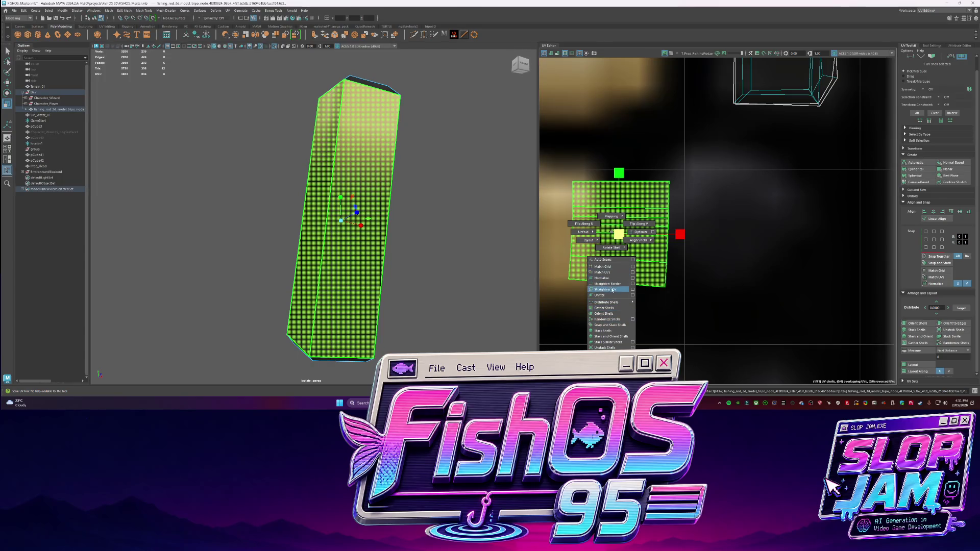
pyautogui.moveTo(612, 289); pyautogui.dragTo(612, 289, button='right')
pyautogui.moveTo(609, 236); pyautogui.dragTo(720, 220)
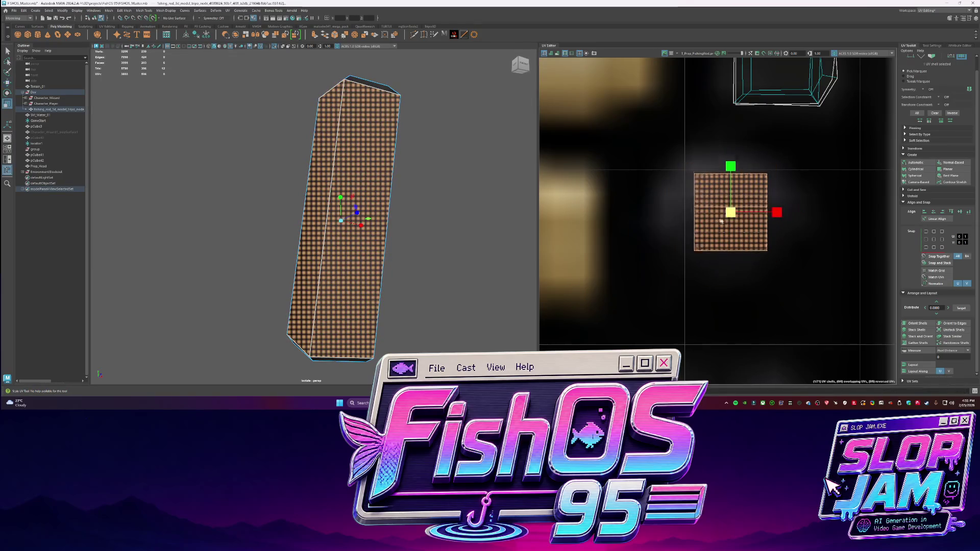
# - Turn off the checker preview, leave the isolated box view and isolate the fishing rod
pyautogui.press('F8')
pyautogui.moveTo(420, 213)
pyautogui.keyDown('alt'); pyautogui.mouseDown()
pyautogui.moveTo(501, 228)
pyautogui.moveTo(696, 234)
pyautogui.moveTo(407, 271)
pyautogui.mouseUp(); pyautogui.keyUp('alt')
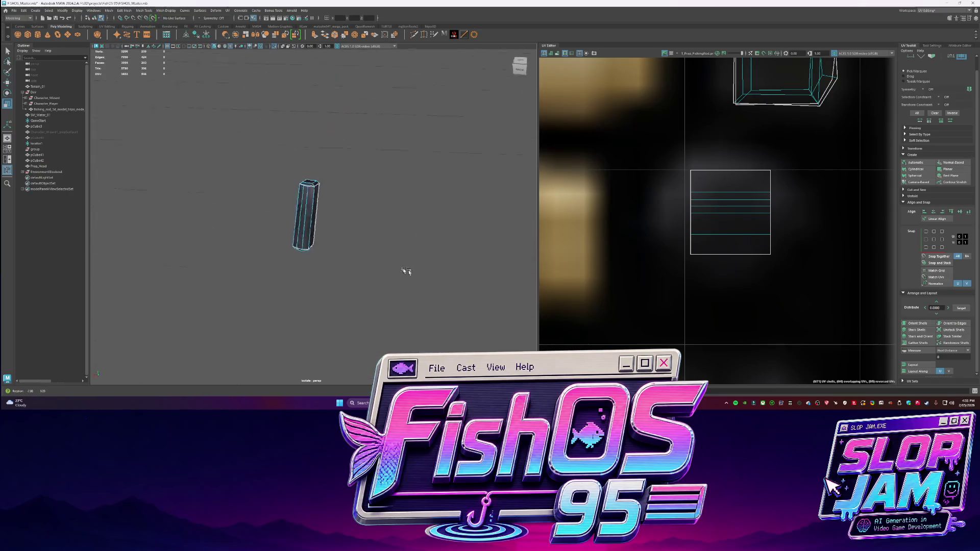
pyautogui.hotkey('ctrl', '1')
pyautogui.scroll(-3, 284, 218)
pyautogui.press('q')
pyautogui.click(309, 214)
pyautogui.hotkey('ctrl', '1')
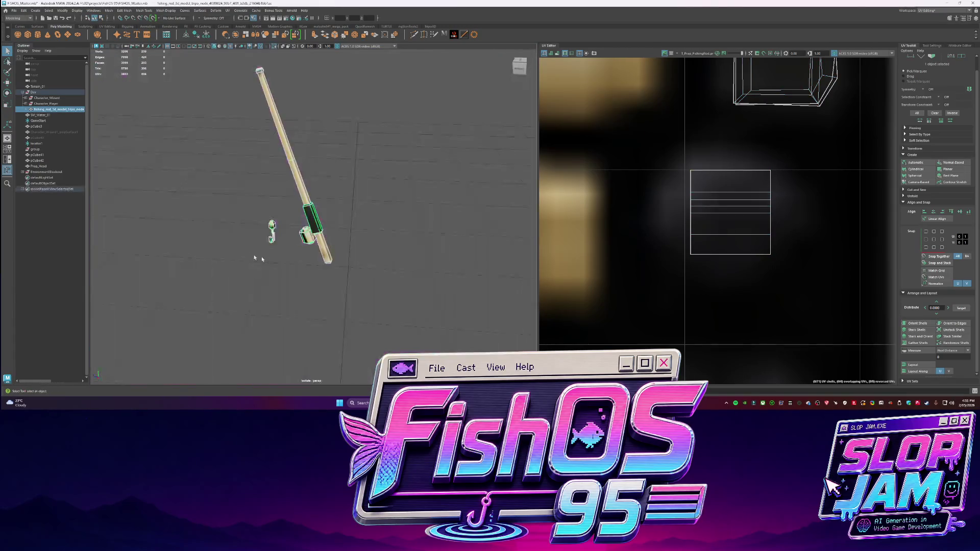
# - Switch the rod to UV component mode and merge the overlapping reel vertices
pyautogui.scroll(5, 284, 281)
pyautogui.moveTo(323, 234); pyautogui.dragTo(361, 236, button='right')
pyautogui.keyDown('alt'); pyautogui.moveTo(362, 237); pyautogui.dragTo(327, 270); pyautogui.keyUp('alt')
pyautogui.scroll(3, 327, 271)
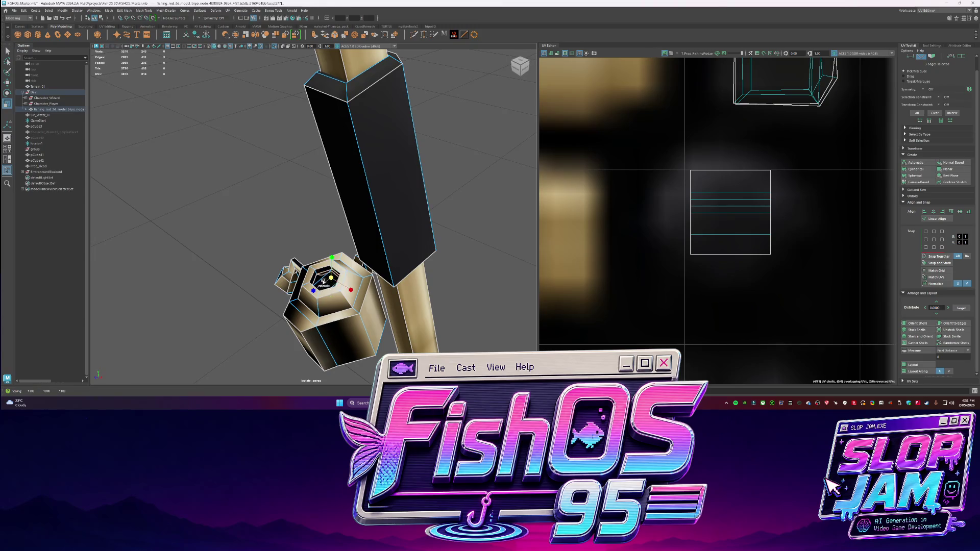
pyautogui.keyDown('shift'); pyautogui.moveTo(304, 274); pyautogui.dragTo(340, 247, button='right'); pyautogui.keyUp('shift')
# - Select the reel's inner hexagon edge loop and nudge one vertex into place
pyautogui.doubleClick(322, 274)
pyautogui.press('r')
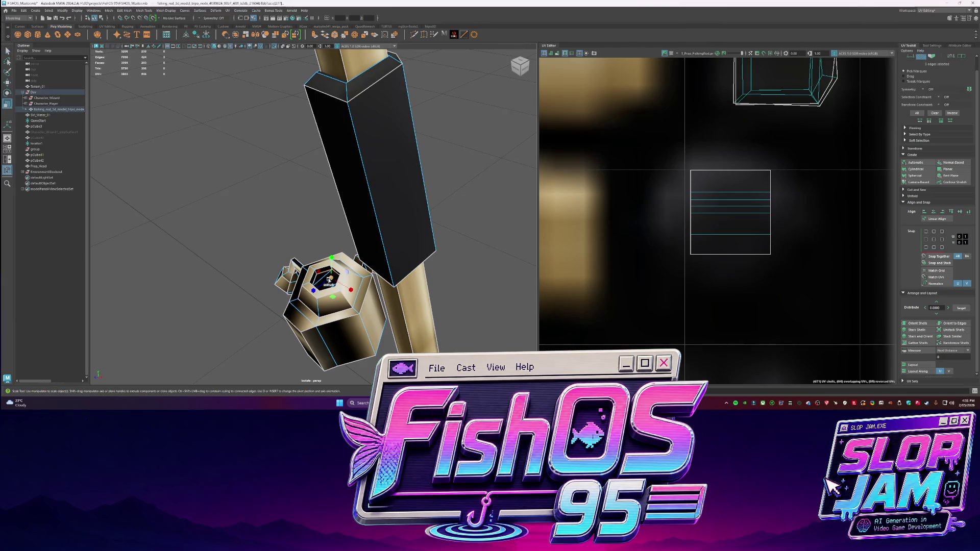
pyautogui.scroll(5, 330, 283)
pyautogui.scroll(-2, 328, 267)
pyautogui.click(280, 219)
pyautogui.press('w')
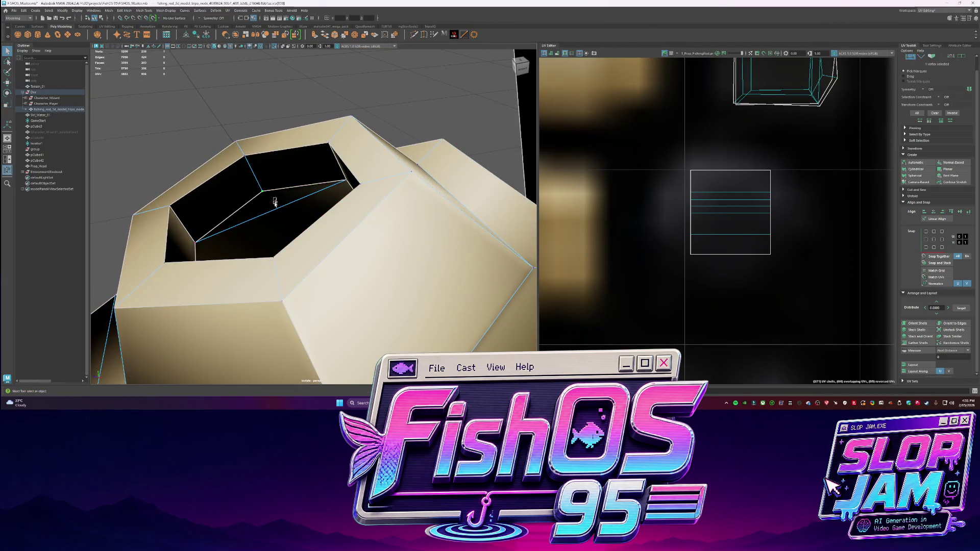
pyautogui.scroll(3, 253, 198)
pyautogui.moveTo(253, 199); pyautogui.dragTo(244, 185)
# - Return to object mode and select the reel's hexagon UV shell
pyautogui.moveTo(283, 239); pyautogui.dragTo(286, 220, button='right')
pyautogui.press('q')
pyautogui.scroll(-5, 306, 230)
pyautogui.scroll(5, 593, 250)
pyautogui.click(683, 229)
pyautogui.scroll(-5, 683, 230)
pyautogui.scroll(3, 678, 256)
pyautogui.press('r')
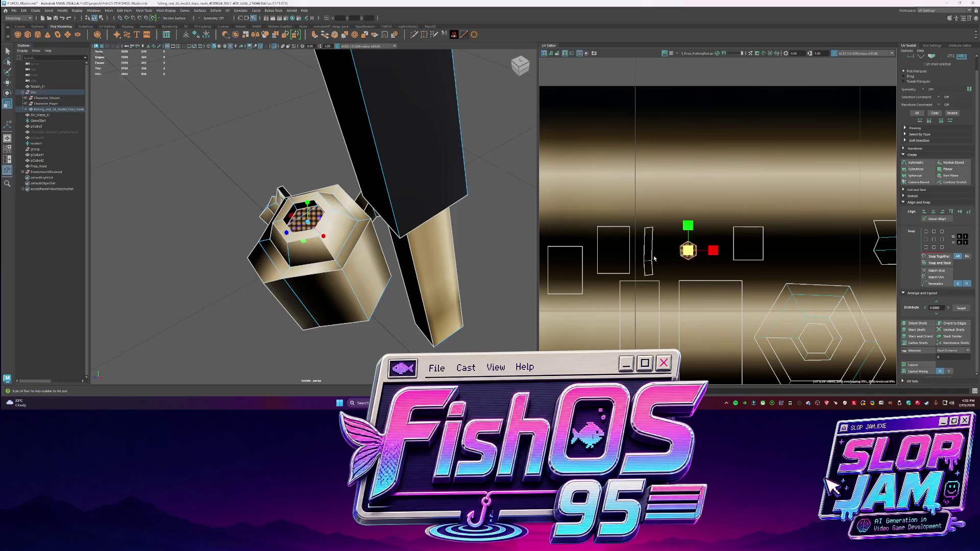
pyautogui.press('q')
# - Select the reel's side and top faces and apply a Camera-Based UV projection
pyautogui.moveTo(318, 263); pyautogui.dragTo(334, 255, button='right')
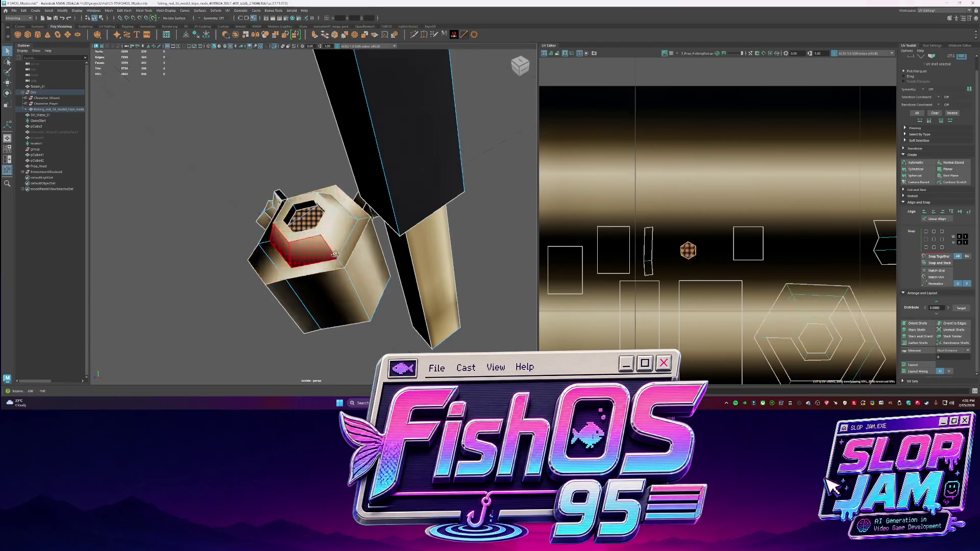
pyautogui.click(335, 253)
pyautogui.moveTo(334, 254)
pyautogui.keyDown('alt'); pyautogui.mouseDown()
pyautogui.moveTo(314, 276)
pyautogui.moveTo(321, 278)
pyautogui.mouseUp(); pyautogui.keyUp('alt')
pyautogui.click(324, 280)
pyautogui.moveTo(324, 279); pyautogui.dragTo(316, 250, button='right')
pyautogui.click(315, 250)
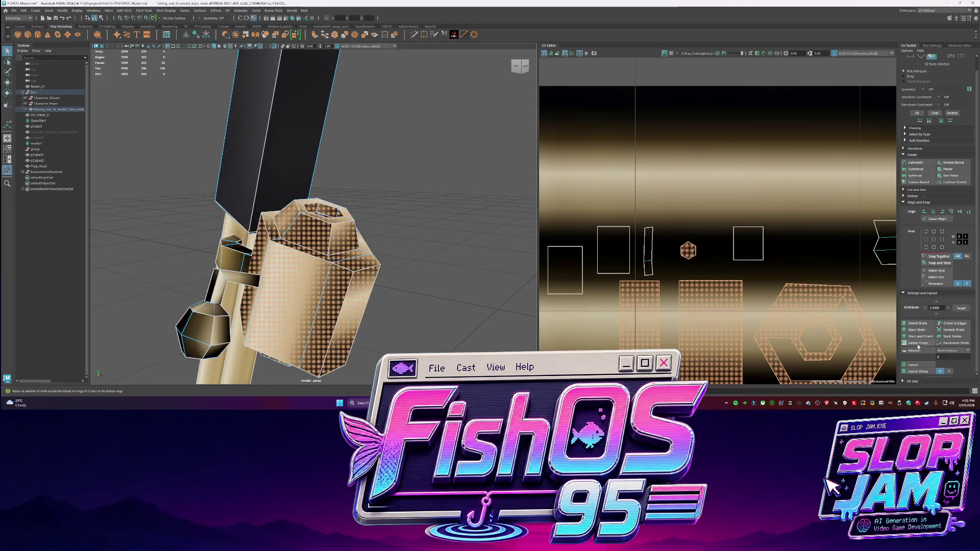
pyautogui.click(932, 182)
# - Cut the reel UVs along six edges and inspect the reel's top face
pyautogui.keyDown('alt'); pyautogui.moveTo(314, 249); pyautogui.dragTo(334, 252); pyautogui.keyUp('alt')
pyautogui.scroll(3, 334, 252)
pyautogui.click(615, 261)
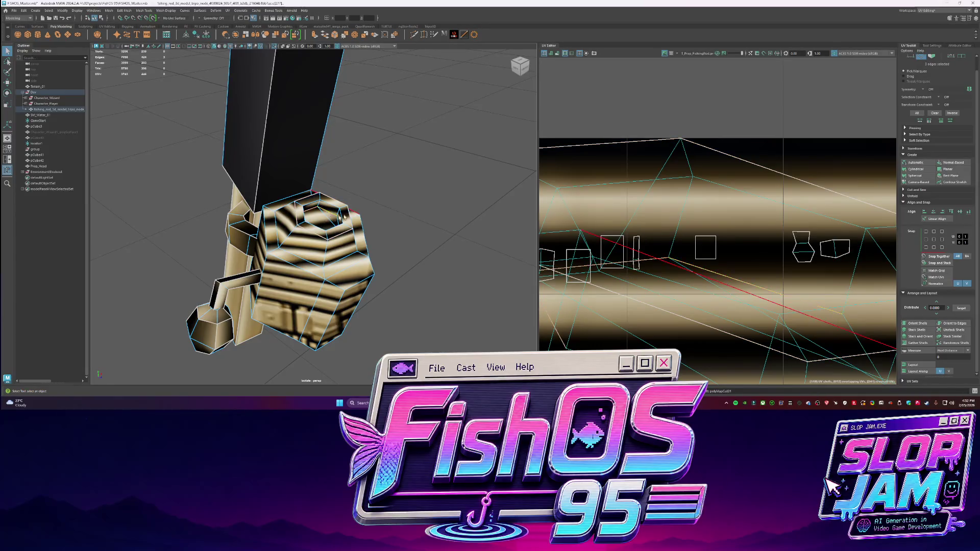
pyautogui.keyDown('alt'); pyautogui.moveTo(343, 217); pyautogui.dragTo(319, 219); pyautogui.keyUp('alt')
pyautogui.click(316, 218)
pyautogui.click(327, 213)
pyautogui.moveTo(337, 221); pyautogui.dragTo(353, 205, button='right')
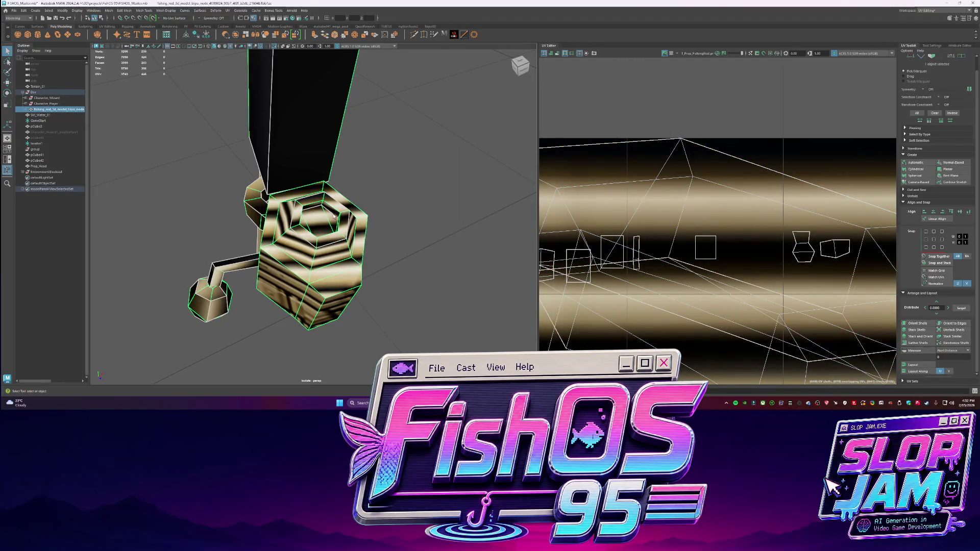
pyautogui.scroll(-5, 341, 225)
pyautogui.keyDown('alt'); pyautogui.moveTo(341, 226); pyautogui.dragTo(317, 231); pyautogui.keyUp('alt')
pyautogui.click(318, 231)
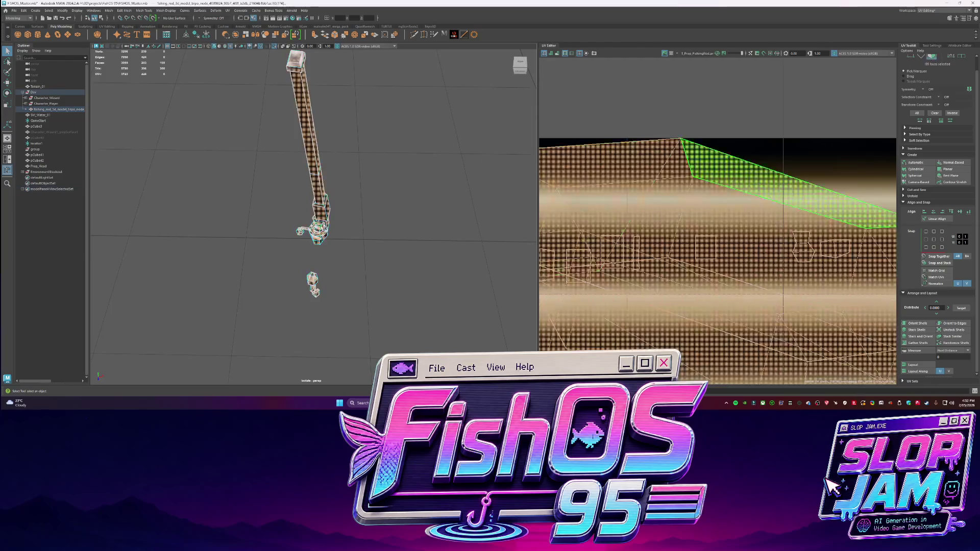
# - Cut the reel's inner ring along a selected edge and unfold its UV shell flat
pyautogui.press('f')
pyautogui.click(259, 158)
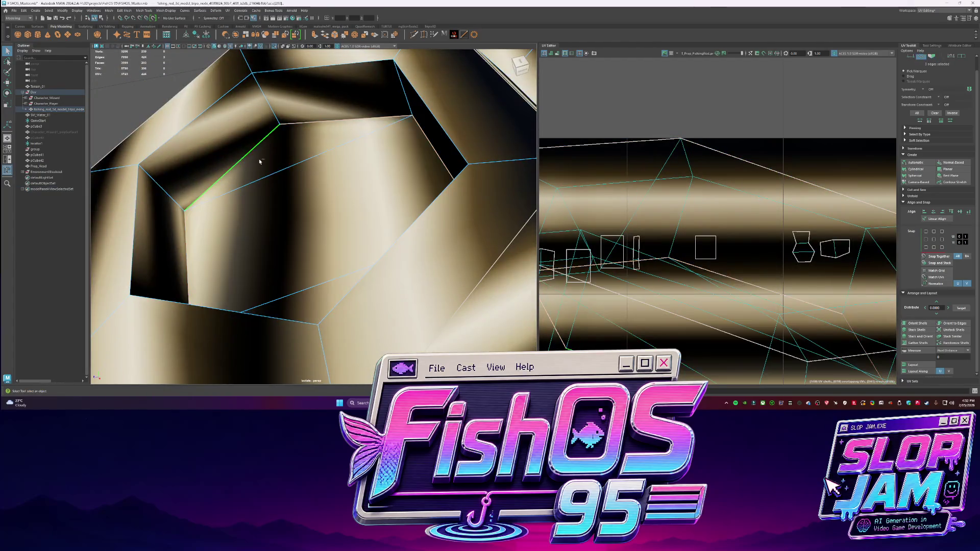
pyautogui.keyDown('shift'); pyautogui.rightClick(643, 206); pyautogui.keyUp('shift')
pyautogui.click(622, 212)
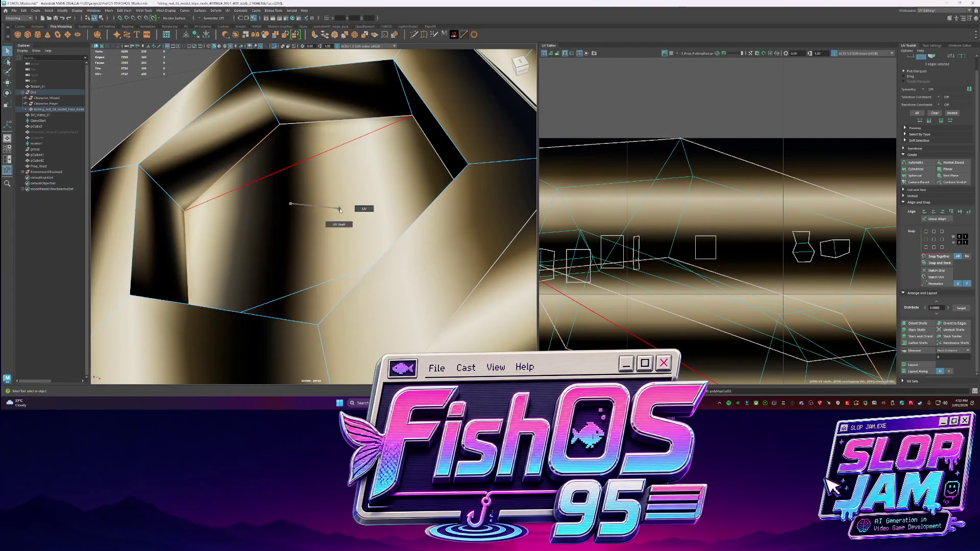
pyautogui.click(332, 214)
pyautogui.press('w')
pyautogui.keyDown('shift'); pyautogui.rightClick(724, 258); pyautogui.keyUp('shift')
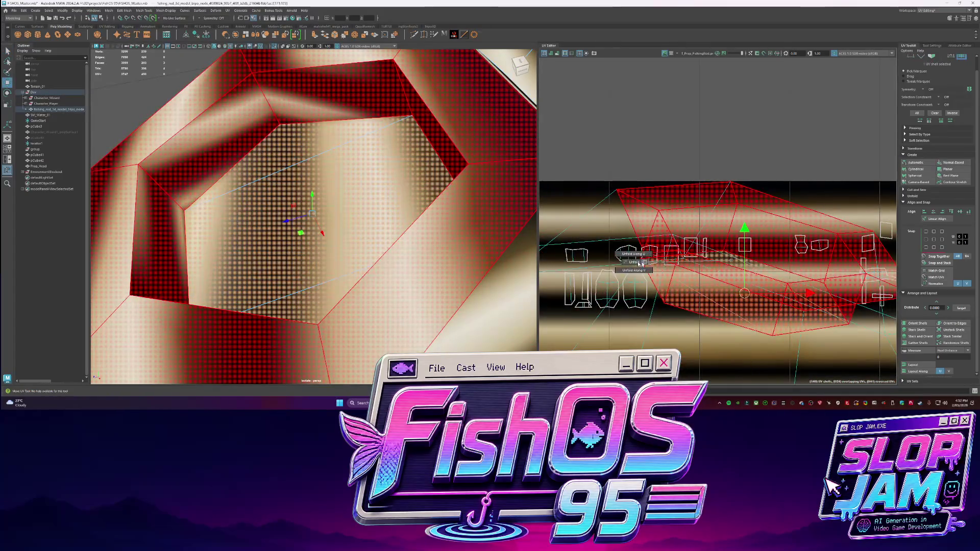
pyautogui.click(753, 285)
# - Shrink the hexagon UV shell and move it up and to the left
pyautogui.press('r')
pyautogui.moveTo(760, 276)
pyautogui.mouseDown()
pyautogui.moveTo(765, 240)
pyautogui.moveTo(409, 194)
pyautogui.moveTo(347, 175)
pyautogui.mouseUp()
pyautogui.press('q')
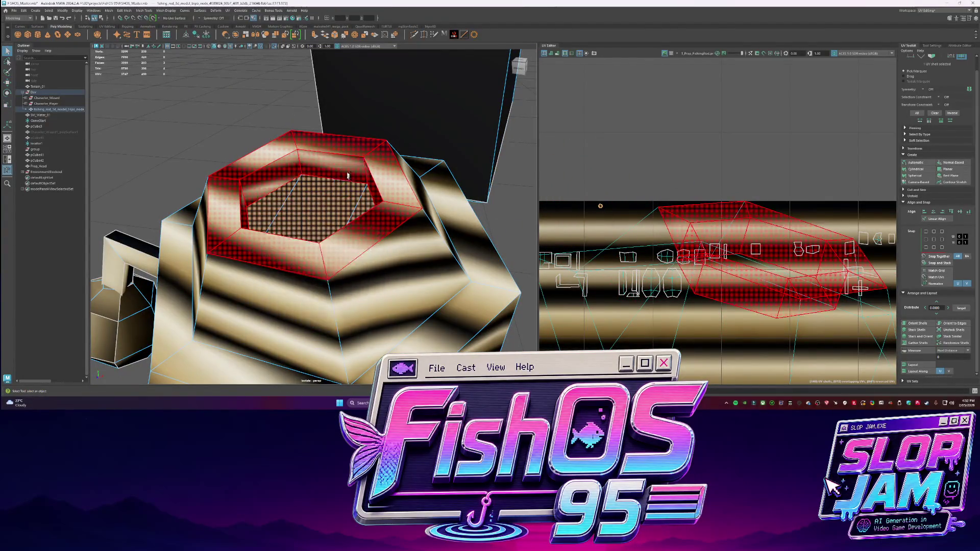
pyautogui.click(316, 204)
pyautogui.press('w')
pyautogui.moveTo(757, 259); pyautogui.dragTo(684, 259)
# - Unfold the hexagon ring into a U-shaped shell laid out along U
pyautogui.press('q')
pyautogui.click(684, 220)
pyautogui.moveTo(684, 220)
pyautogui.keyDown('shift'); pyautogui.mouseDown(button='right')
pyautogui.moveTo(685, 246)
pyautogui.moveTo(664, 229)
pyautogui.moveTo(684, 254)
pyautogui.mouseUp(button='right'); pyautogui.keyUp('shift')
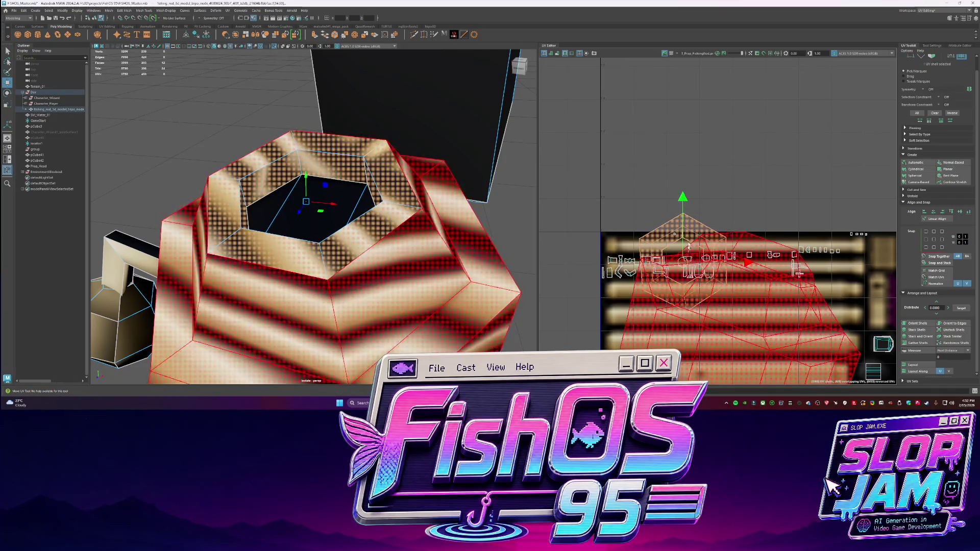
pyautogui.moveTo(684, 254); pyautogui.dragTo(687, 196)
pyautogui.keyDown('shift'); pyautogui.moveTo(684, 215); pyautogui.dragTo(601, 203, button='right'); pyautogui.keyUp('shift')
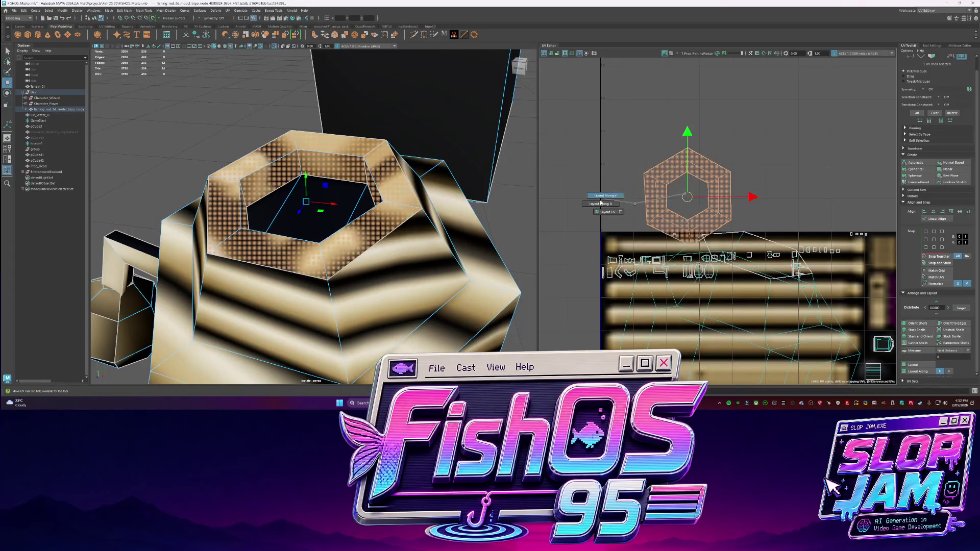
pyautogui.keyDown('shift'); pyautogui.moveTo(684, 195); pyautogui.dragTo(686, 240, button='right'); pyautogui.keyUp('shift')
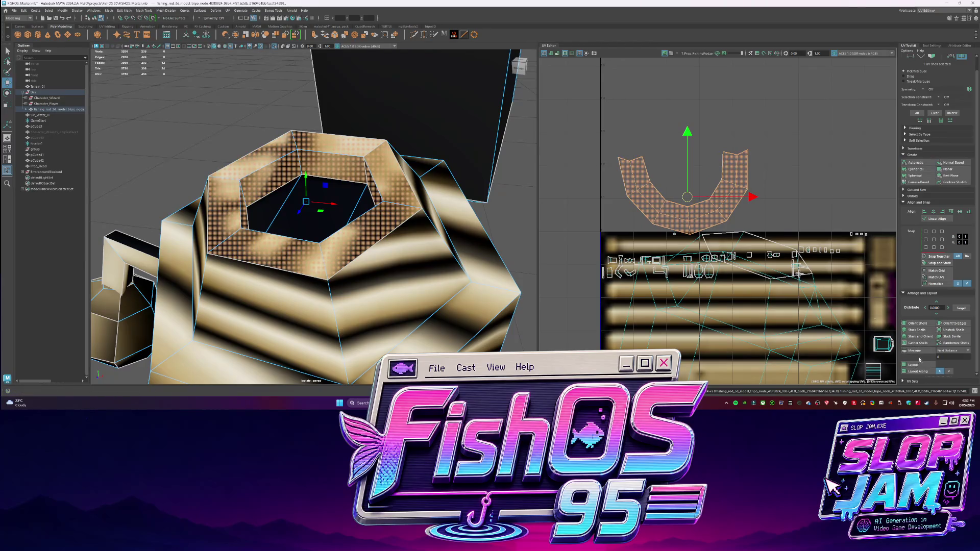
pyautogui.scroll(-2, 678, 168)
pyautogui.moveTo(708, 252); pyautogui.dragTo(708, 181, button='middle')
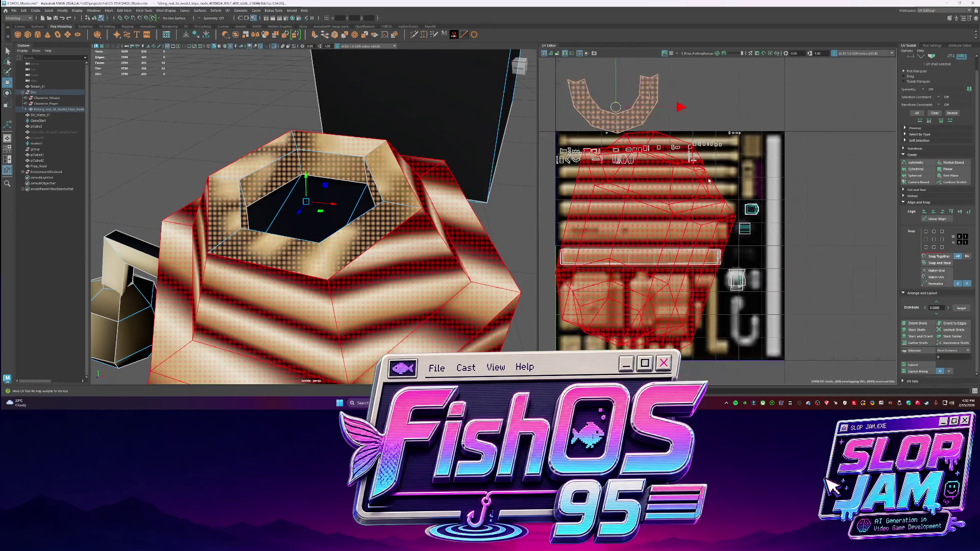
pyautogui.keyDown('alt'); pyautogui.moveTo(388, 245); pyautogui.dragTo(283, 217); pyautogui.keyUp('alt')
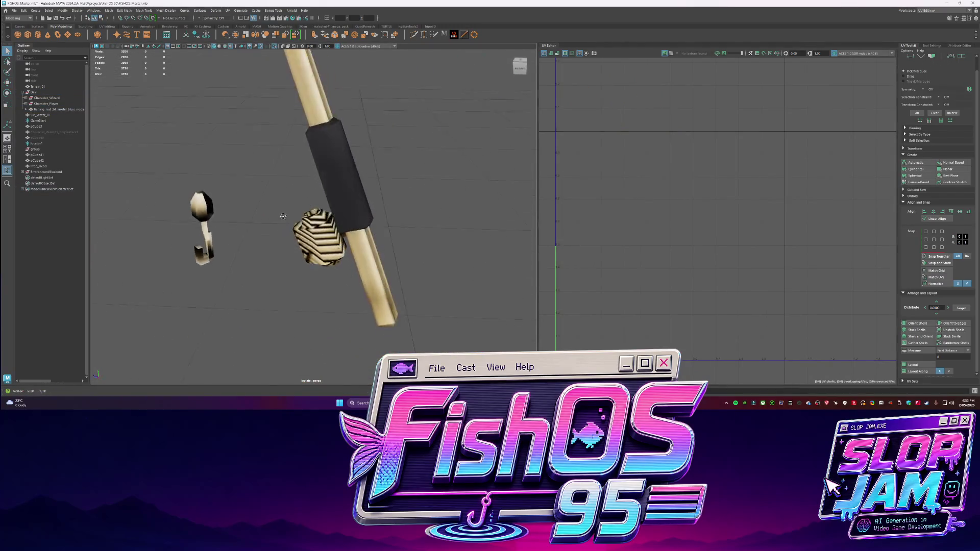
# - Frame the full rod, hook and reel, then bring up the Codex chat window
pyautogui.press('a')
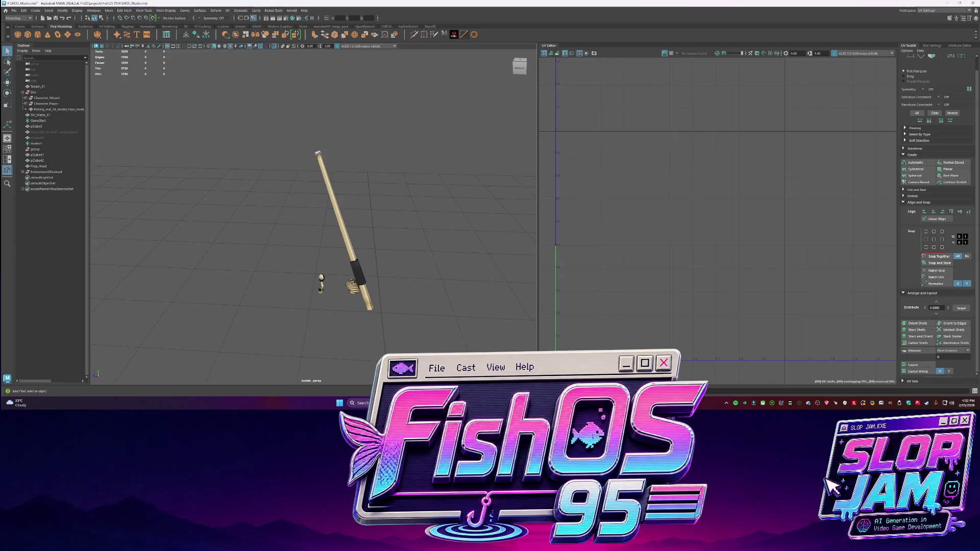
pyautogui.hotkey('alt', 'Tab')
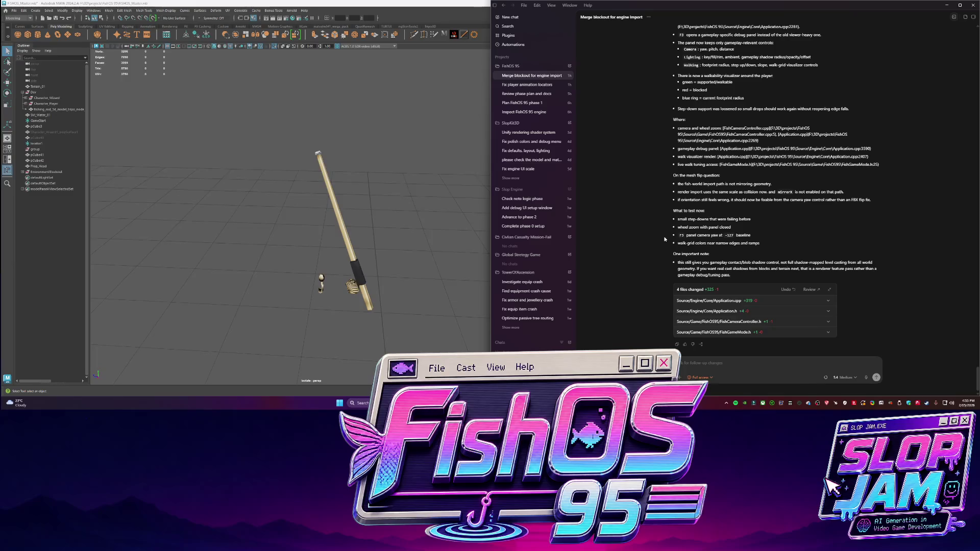
# - Go forward to F:\3D\projects\FishOS 95\Build\Generated\Debug and launch FishOS95.exe
pyautogui.hotkey('alt', 'Tab')
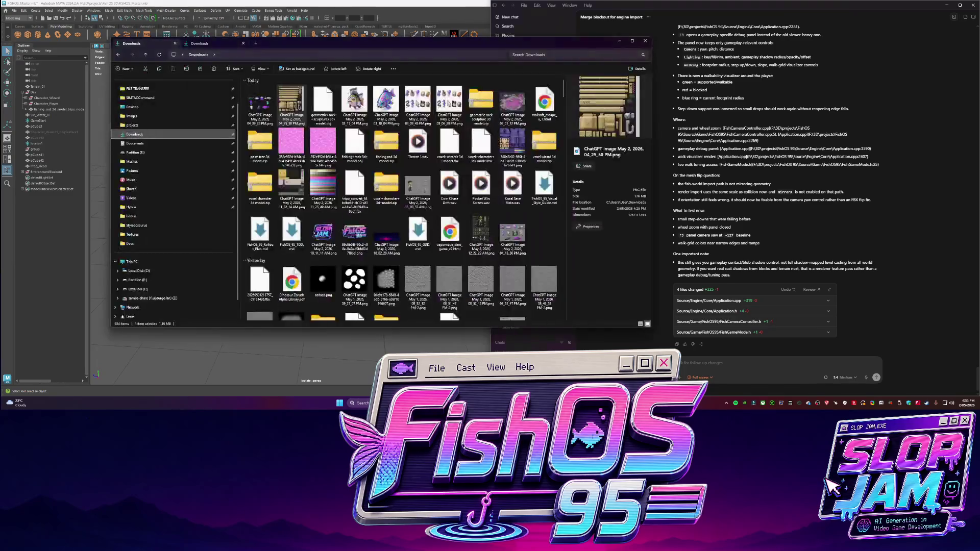
pyautogui.click(132, 55)
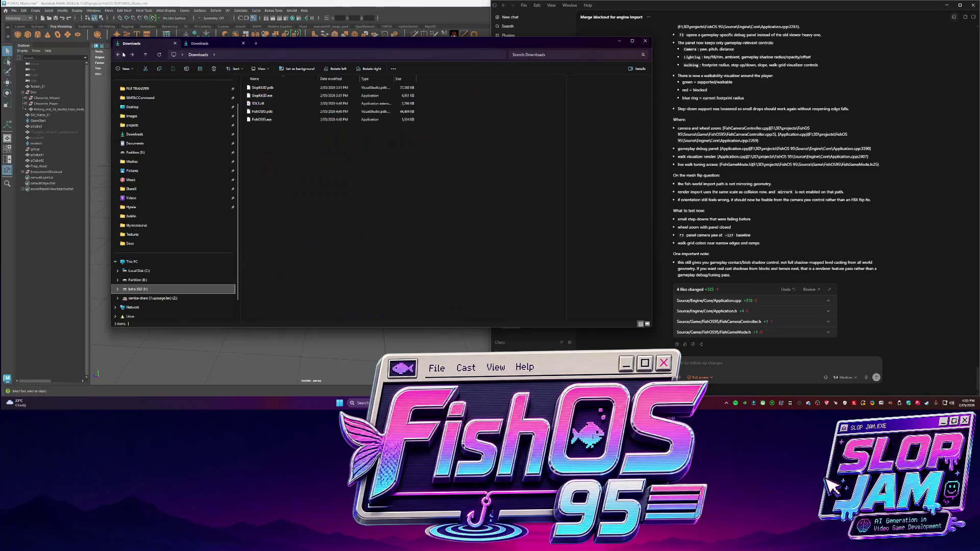
pyautogui.click(281, 123)
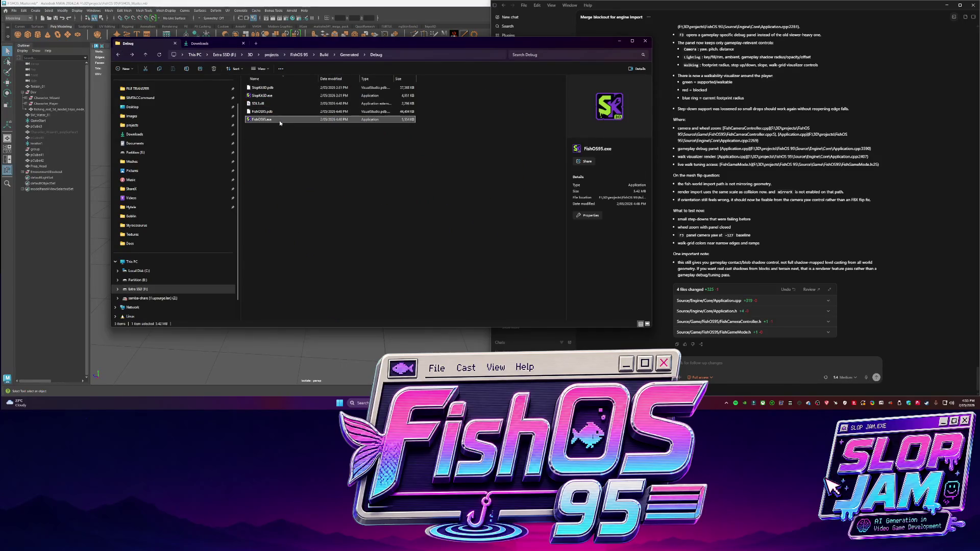
pyautogui.doubleClick(280, 122)
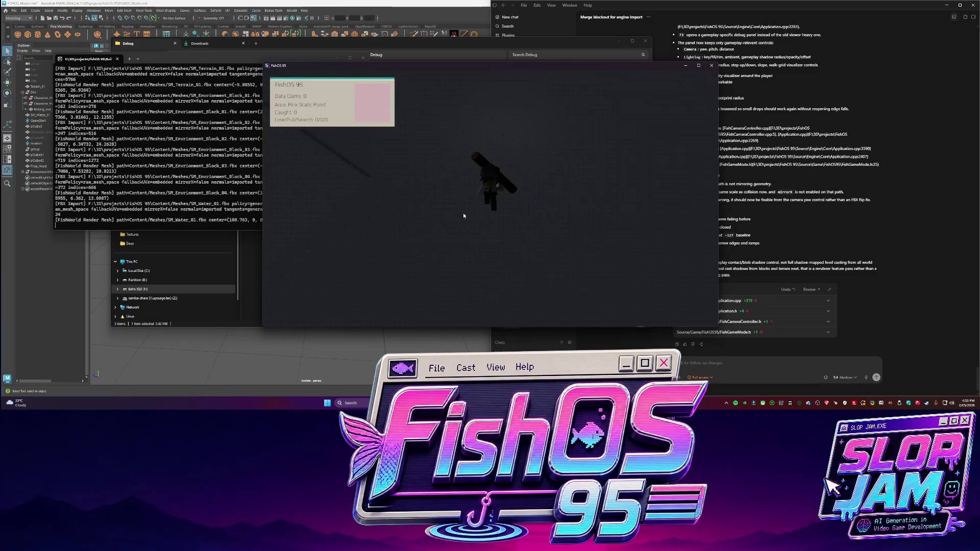
# - Maximise the game window and open the Gameplay Debug panel on its Walking tab
pyautogui.click(699, 66)
pyautogui.press('F3')
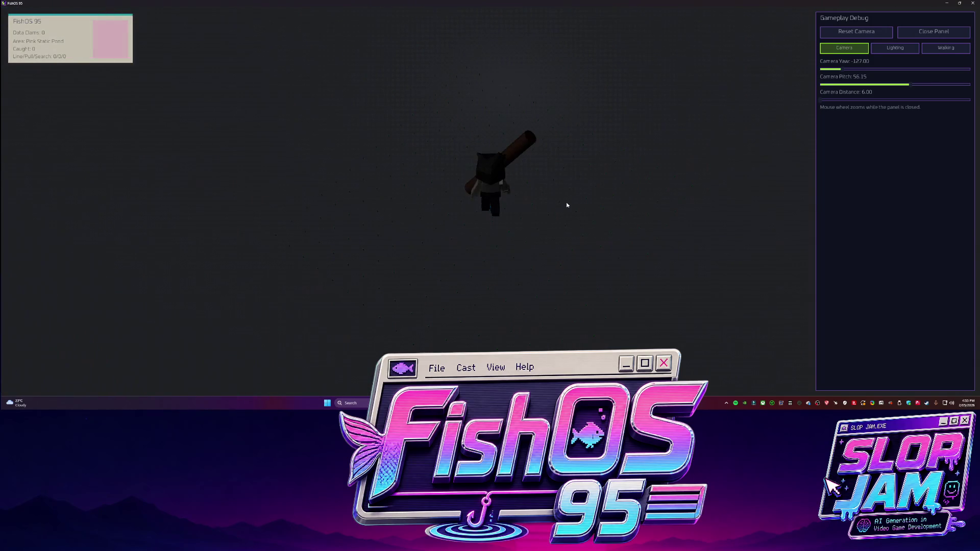
pyautogui.press('F3')
pyautogui.scroll(-8, 564, 210)
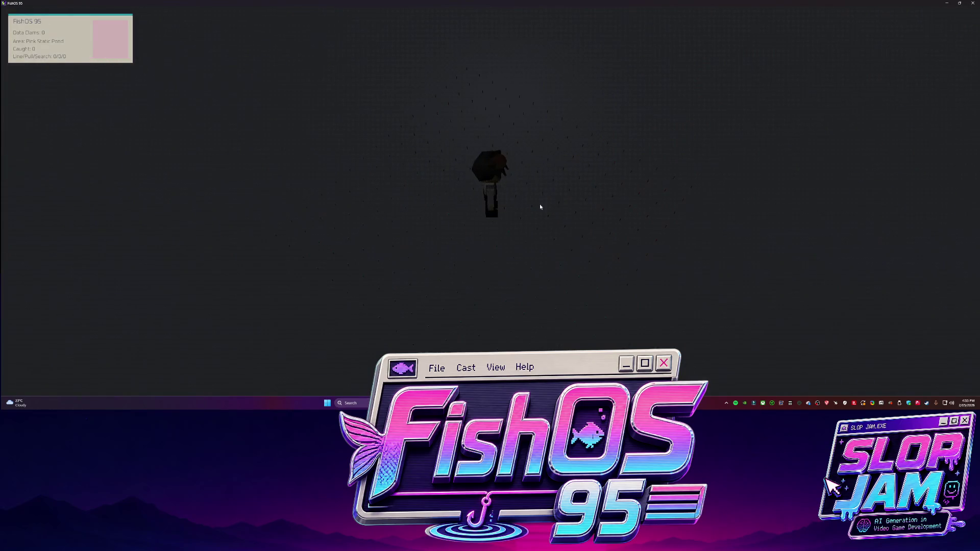
pyautogui.press('F1')
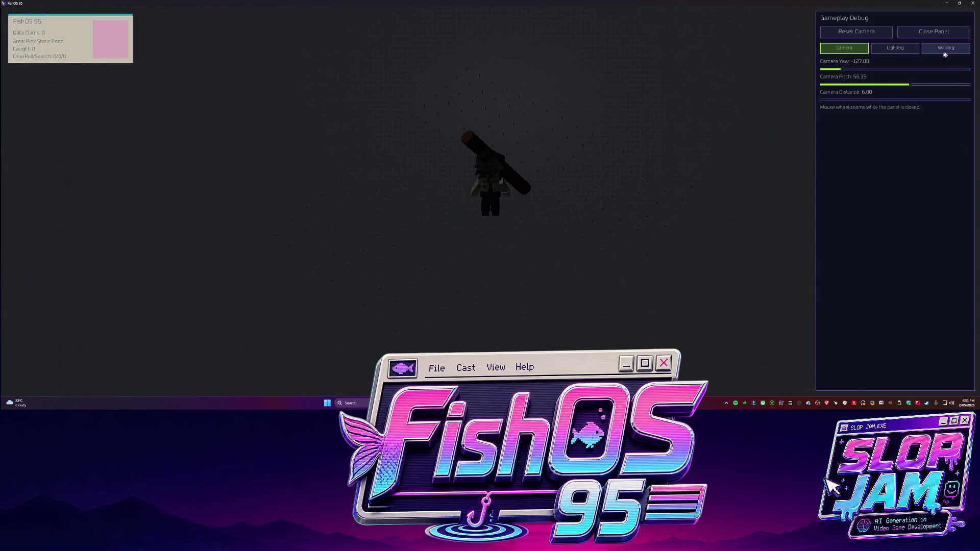
pyautogui.click(945, 51)
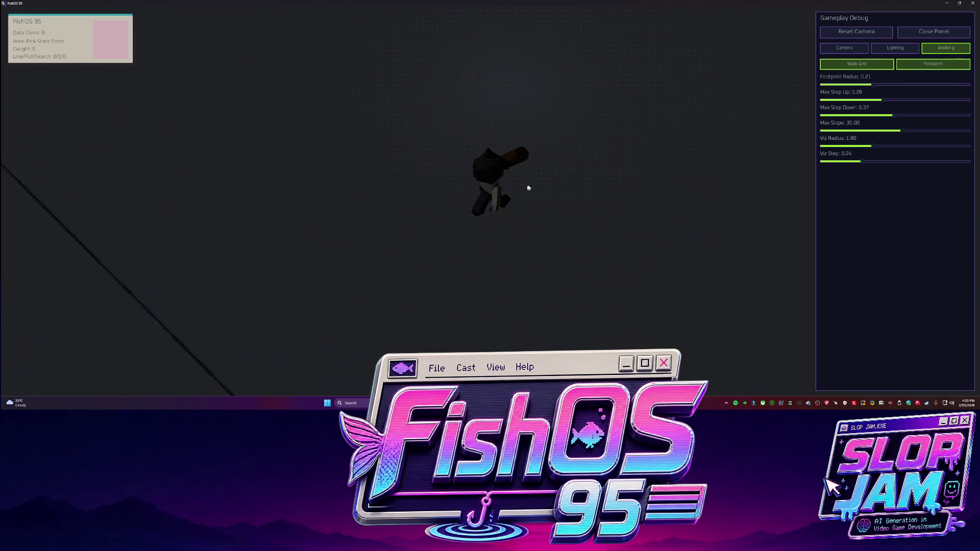
# - Hide the debug panel and walk the character up the level, past the pillar onto the ledge
pyautogui.press('w')
pyautogui.press('F1')
pyautogui.press('w')
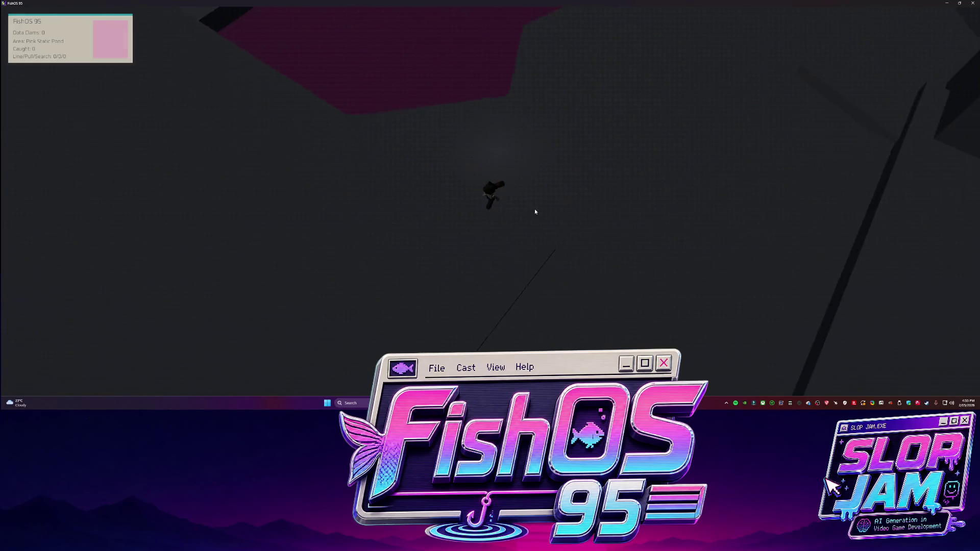
pyautogui.press('s')
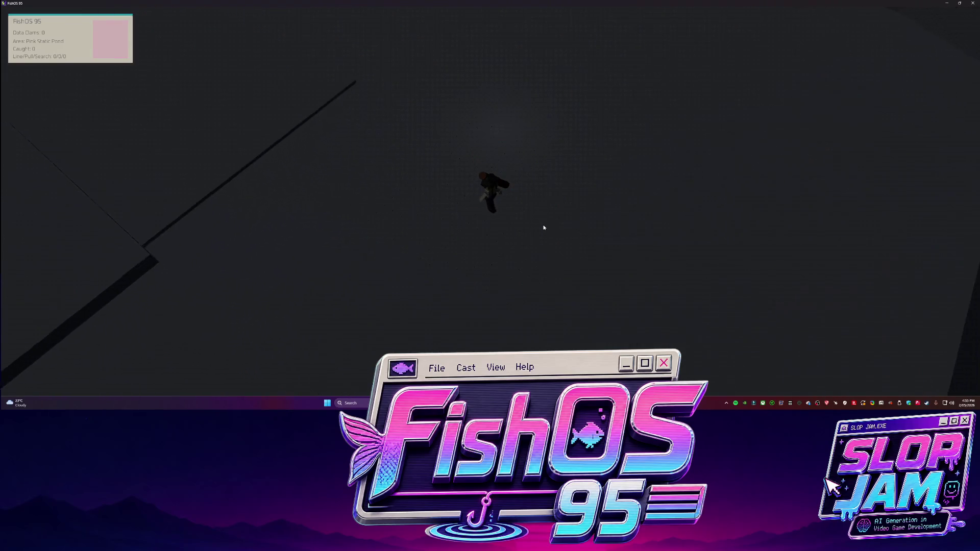
pyautogui.press('w')
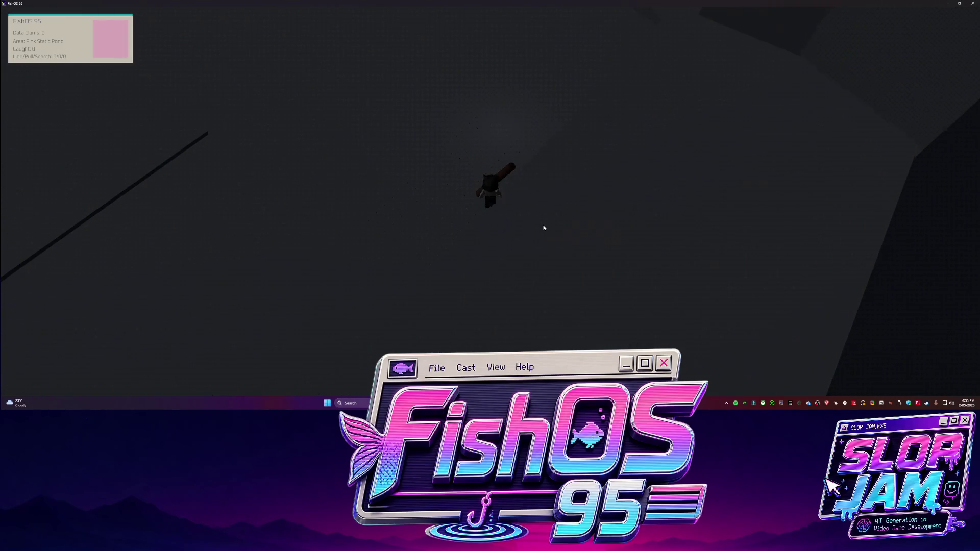
pyautogui.press('w')
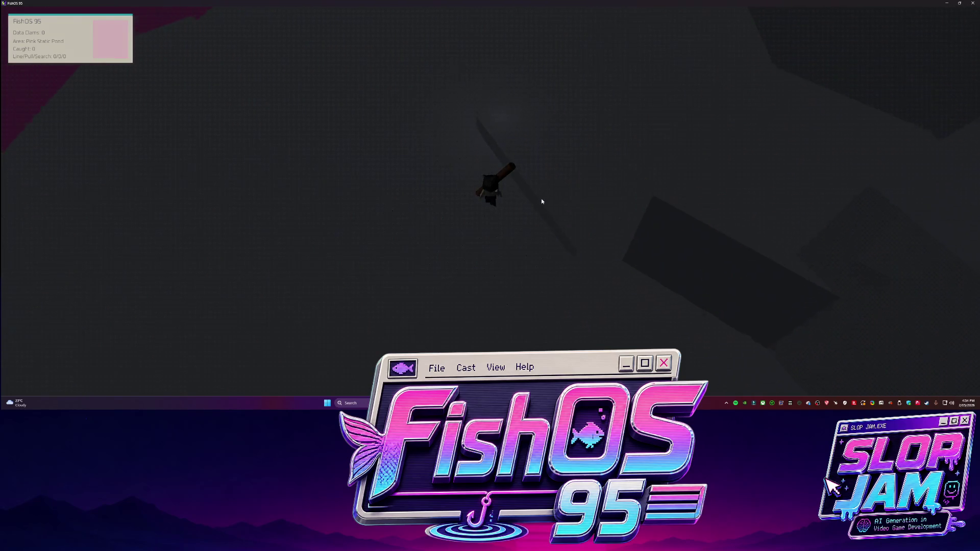
pyautogui.press('w')
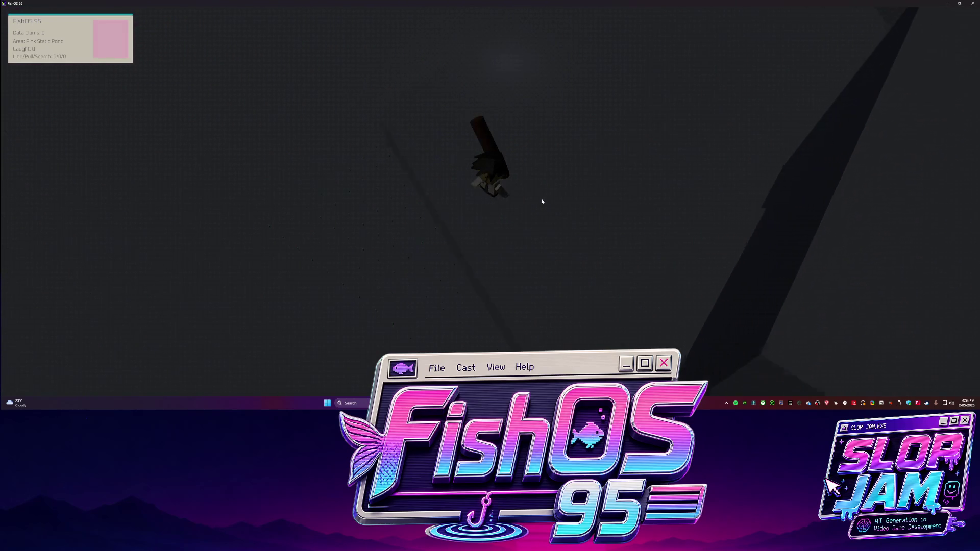
pyautogui.press('w')
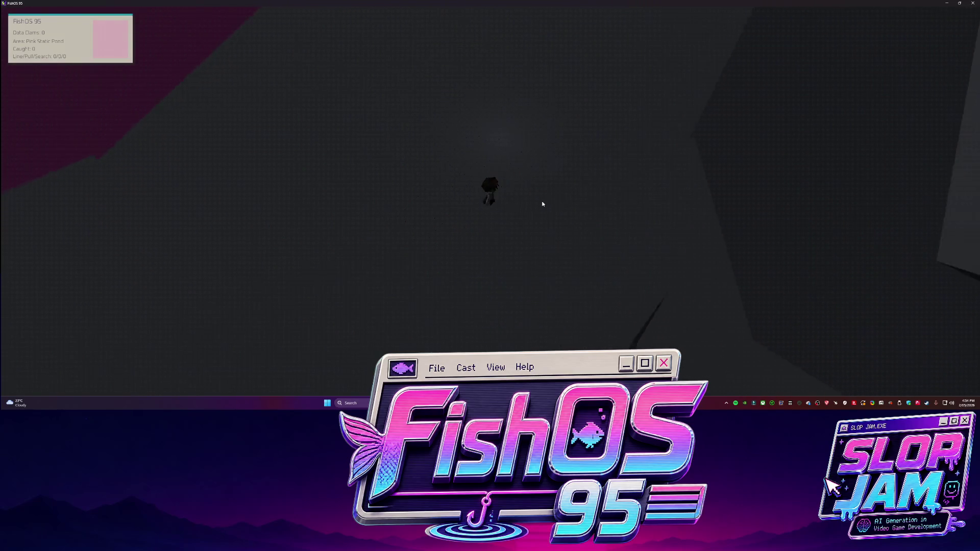
pyautogui.press('w')
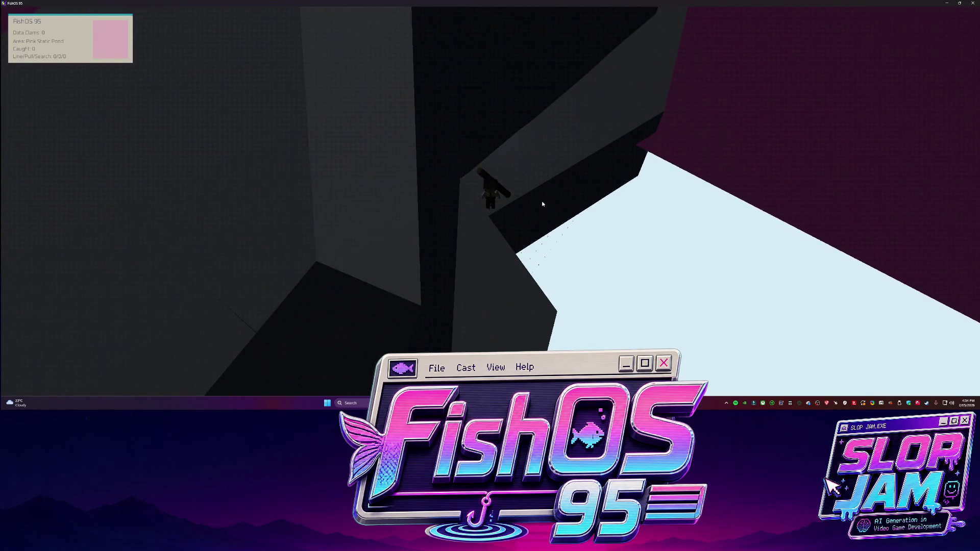
# - Walk across the rocky ground and dark slopes, then reopen the Gameplay Debug panel
pyautogui.press('w')
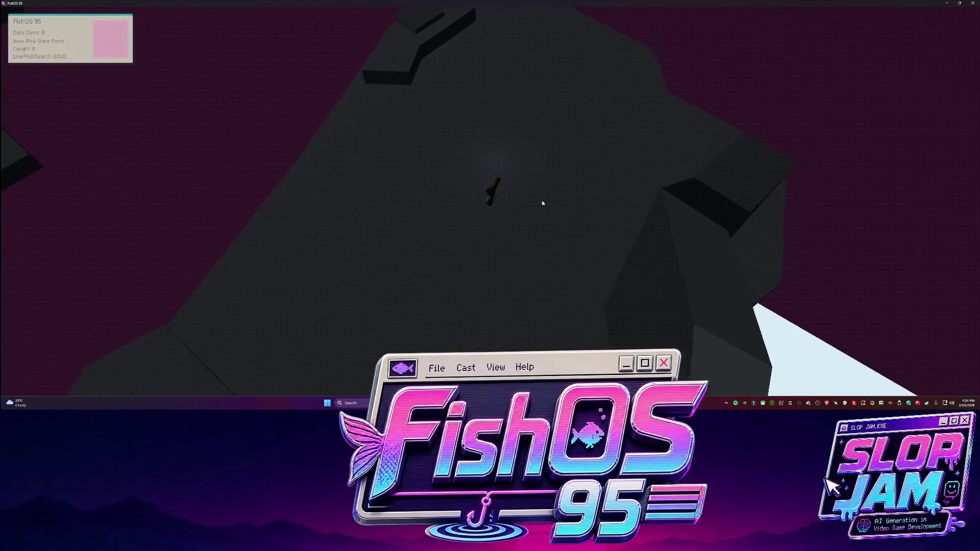
pyautogui.press('w')
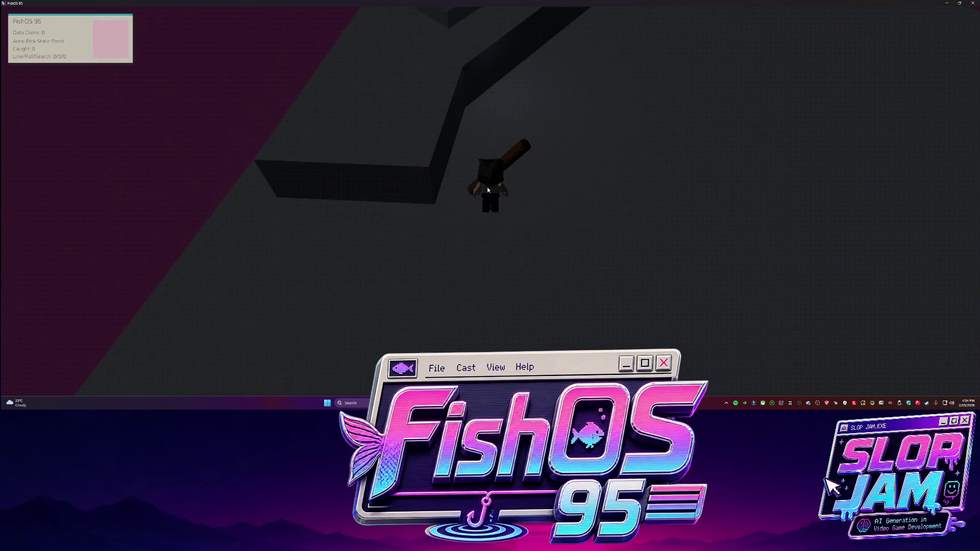
pyautogui.press('w')
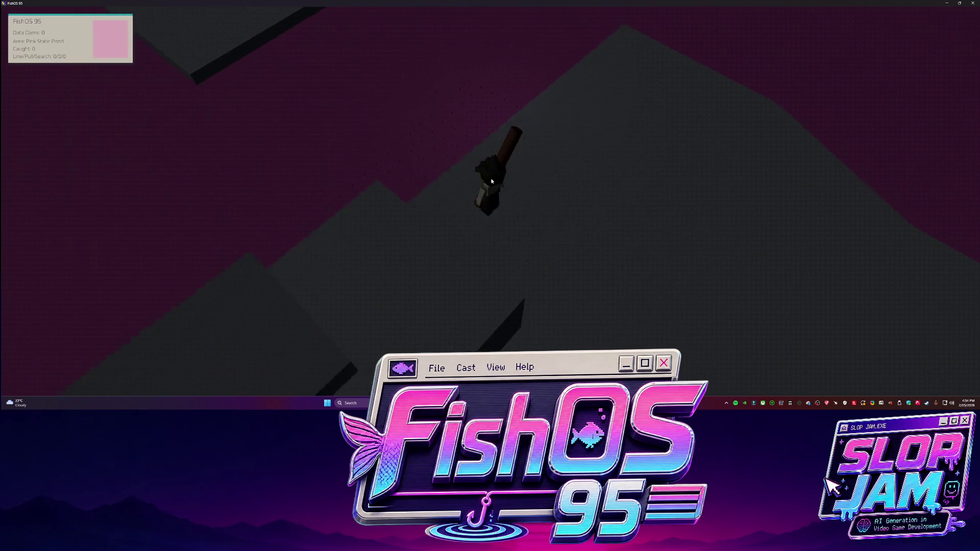
pyautogui.press('w')
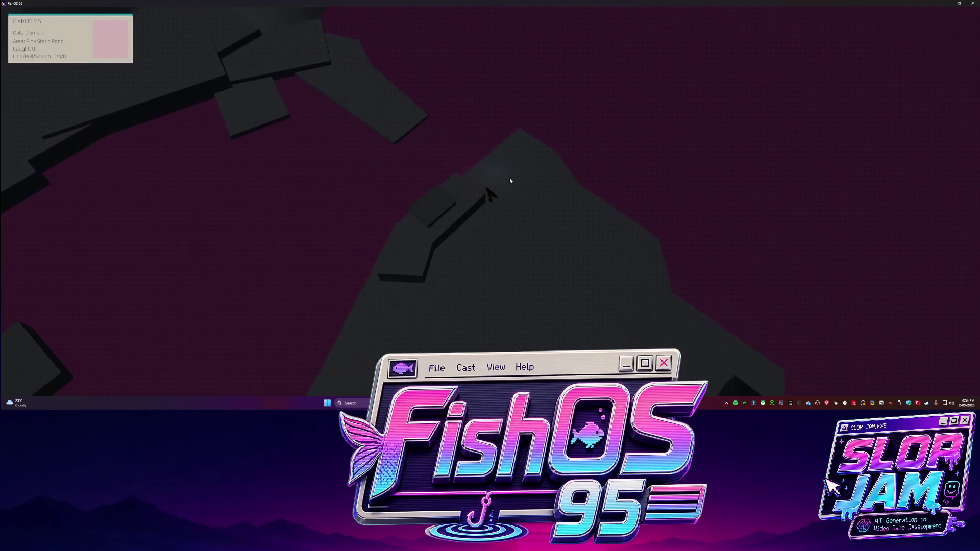
pyautogui.press('w')
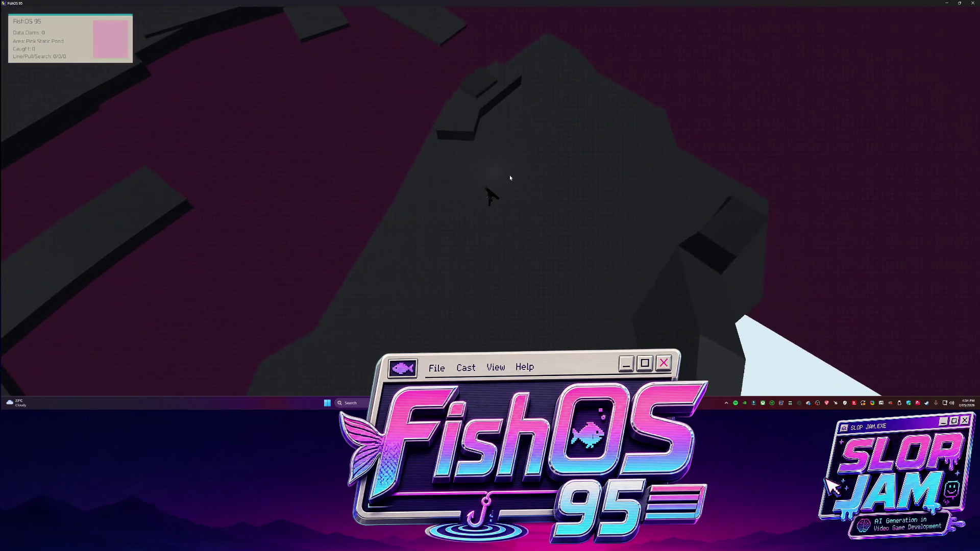
pyautogui.press('w')
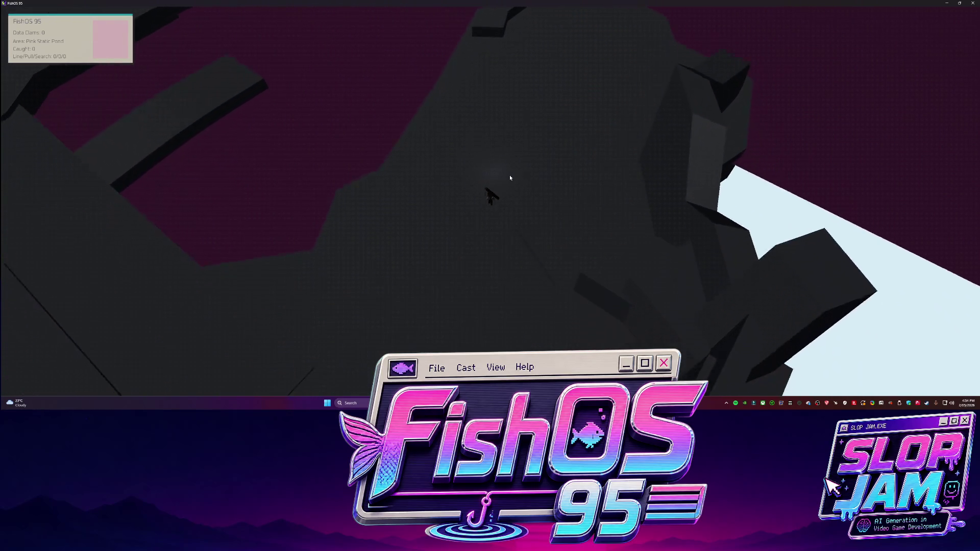
pyautogui.press('w')
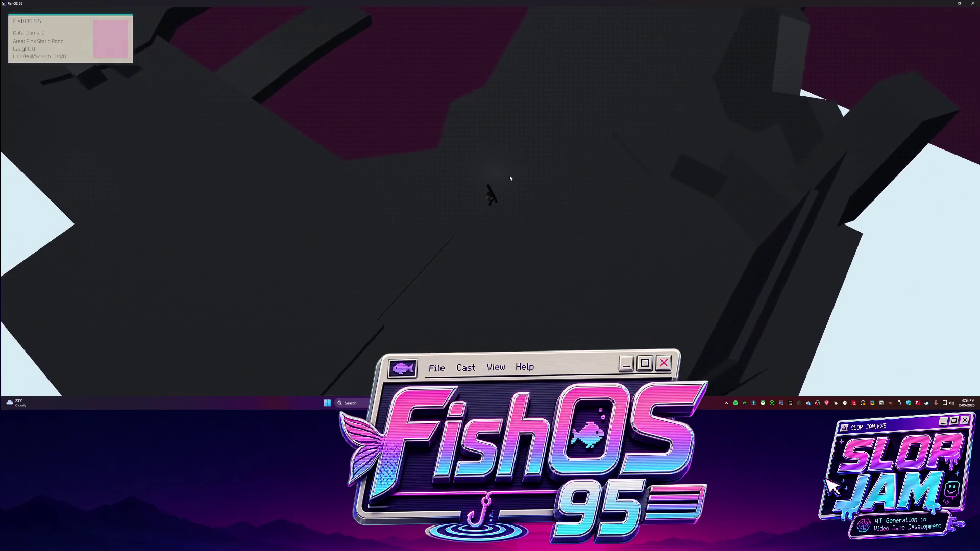
pyautogui.press('w')
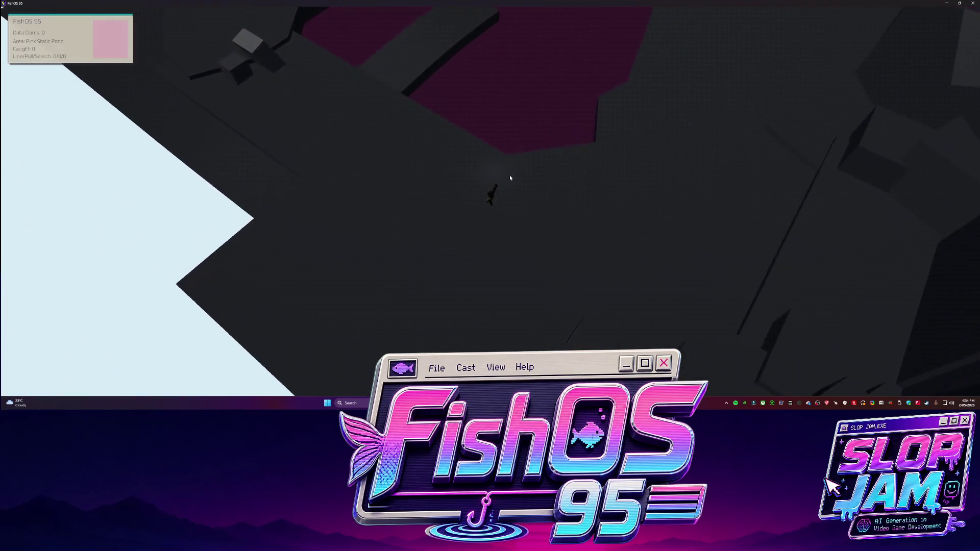
pyautogui.press('w')
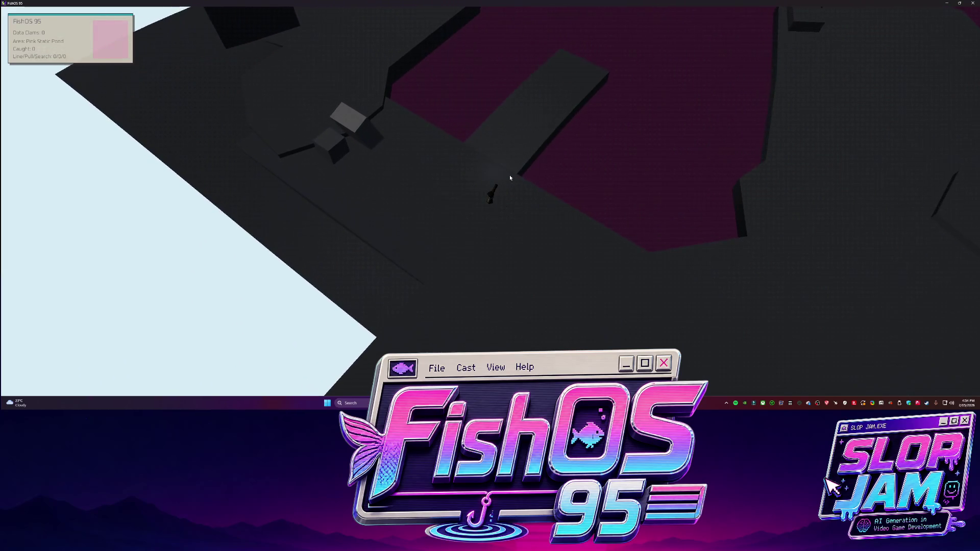
pyautogui.press('F1')
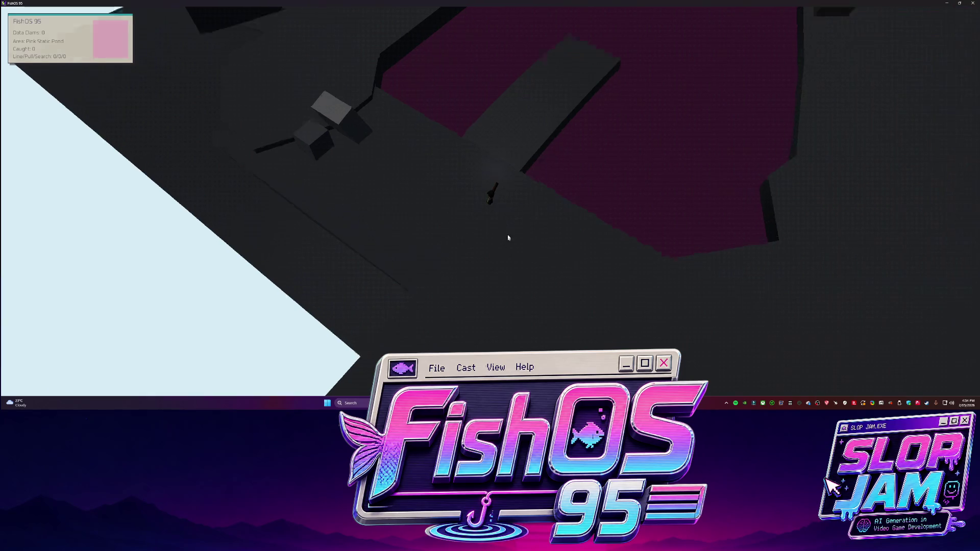
pyautogui.scroll(5, 497, 233)
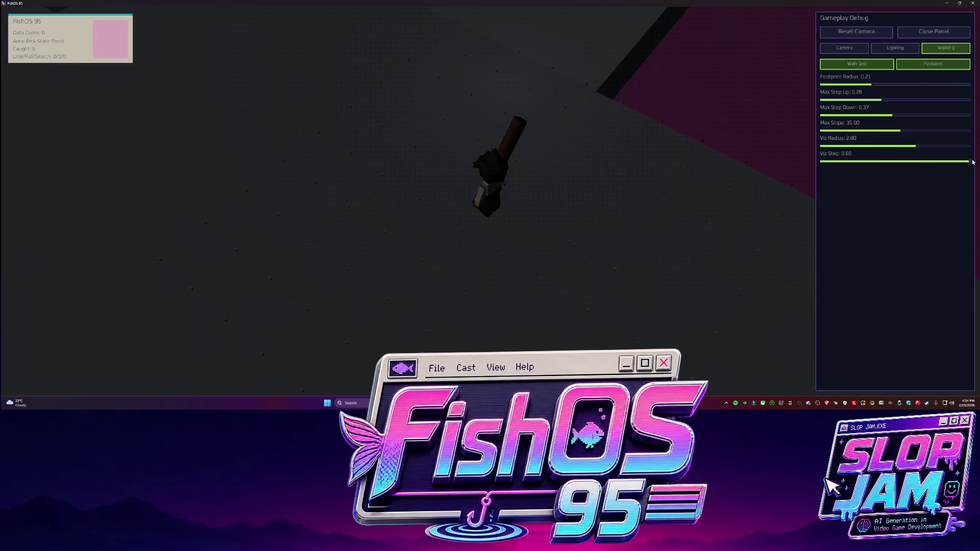
# - Walk to the dock's end, then lower Viz Radius to 0.70 and Viz Step to 0.18
pyautogui.press('F1')
pyautogui.scroll(-5, 485, 191)
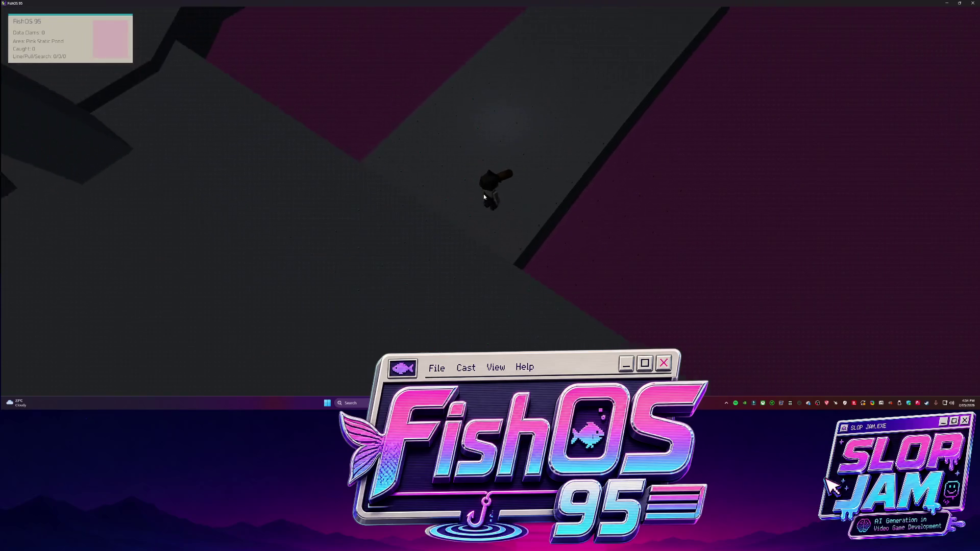
pyautogui.scroll(-3, 484, 192)
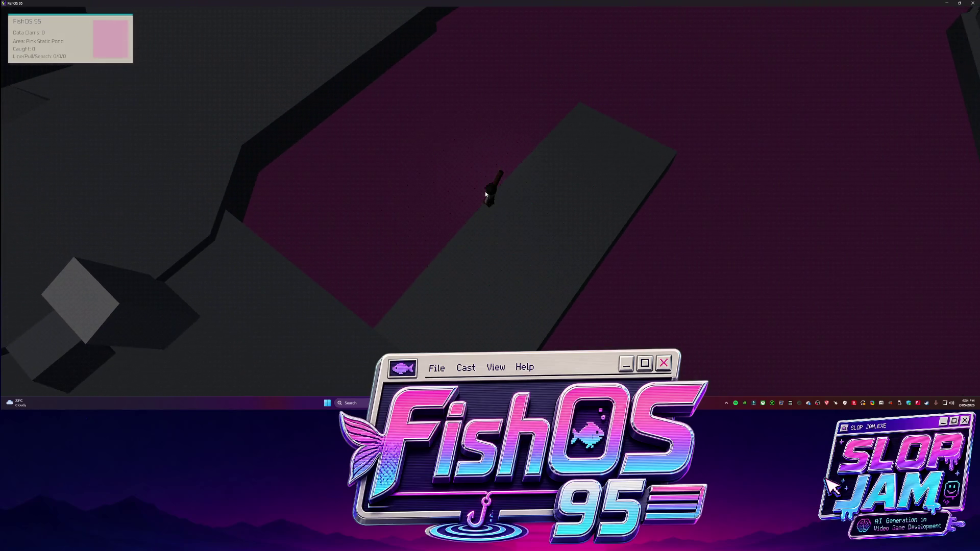
pyautogui.press('w')
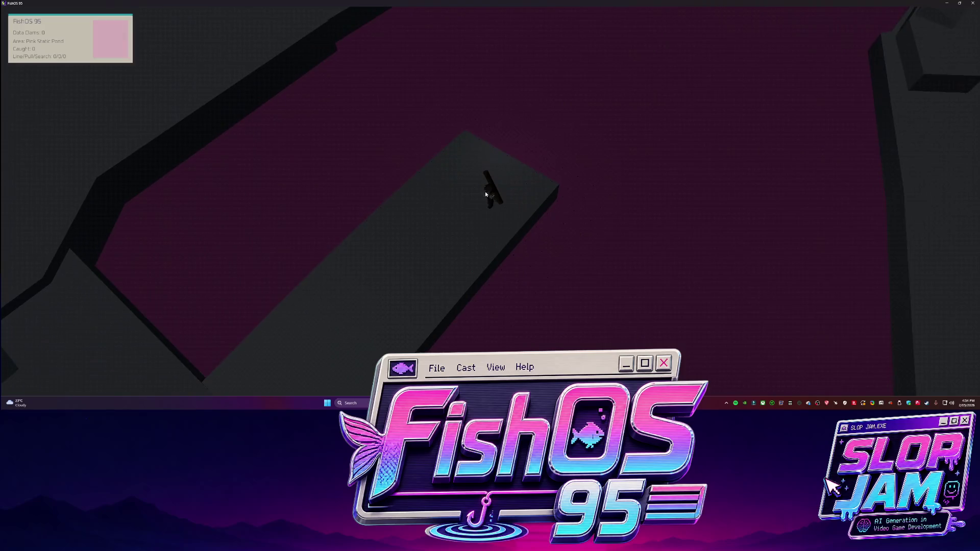
pyautogui.press('F3')
pyautogui.moveTo(867, 146)
pyautogui.mouseDown()
pyautogui.moveTo(829, 148)
pyautogui.moveTo(872, 147)
pyautogui.moveTo(842, 147)
pyautogui.moveTo(820, 162)
pyautogui.mouseUp()
pyautogui.click(843, 162)
pyautogui.press('F3')
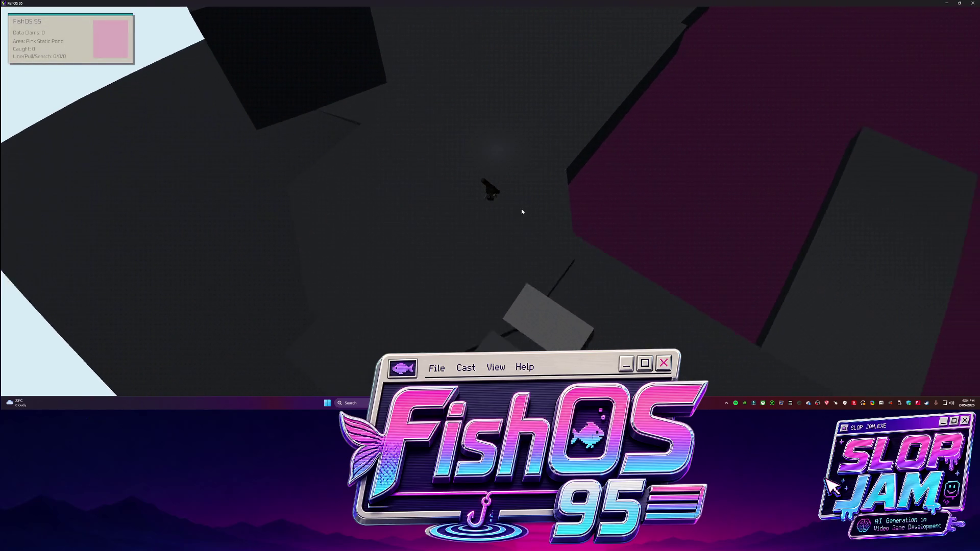
# - Walk the character down the level with the debug panel reopened
pyautogui.press('s')
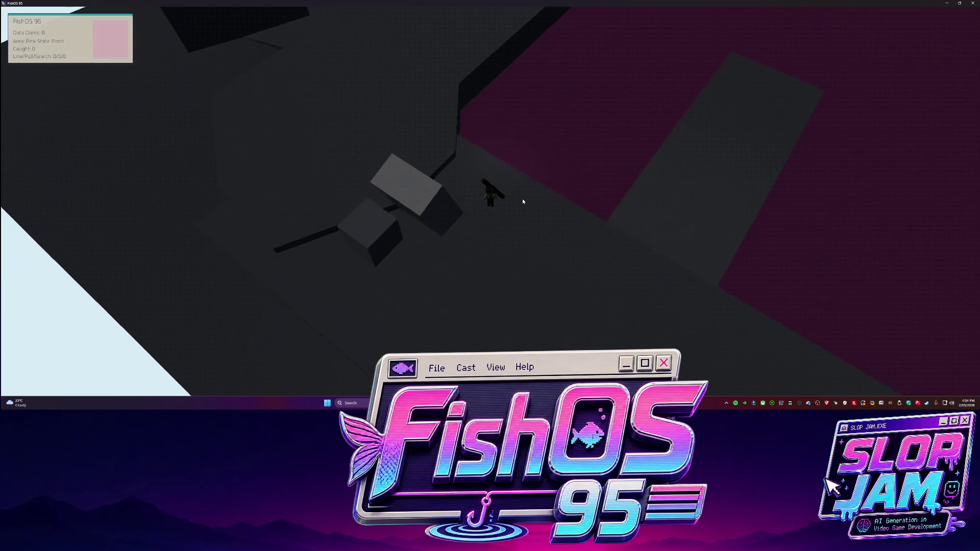
pyautogui.press('s')
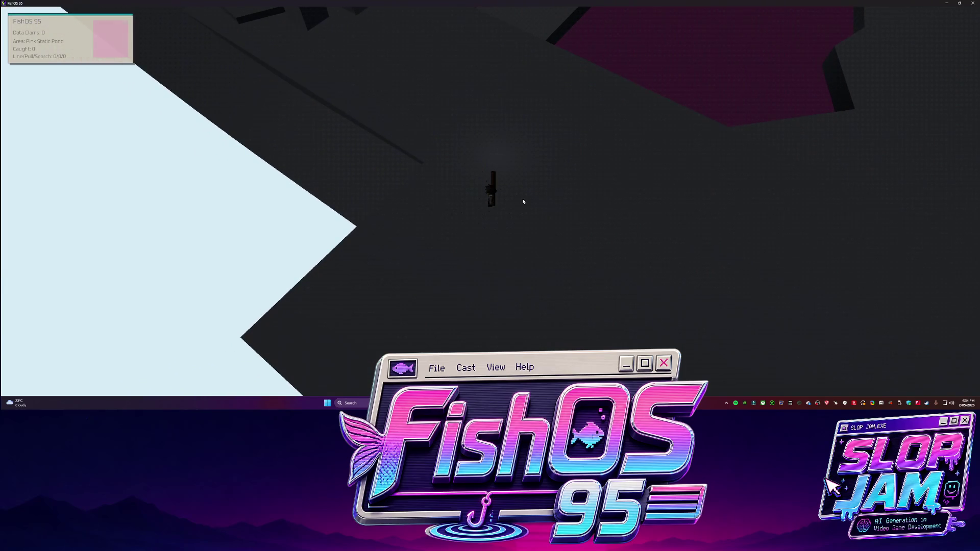
pyautogui.press('d')
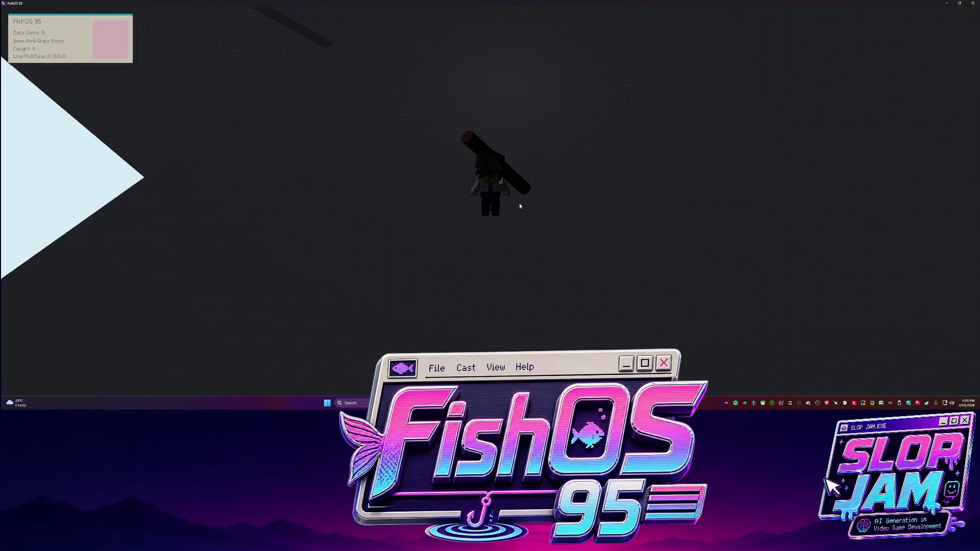
pyautogui.press('s')
pyautogui.press('F3')
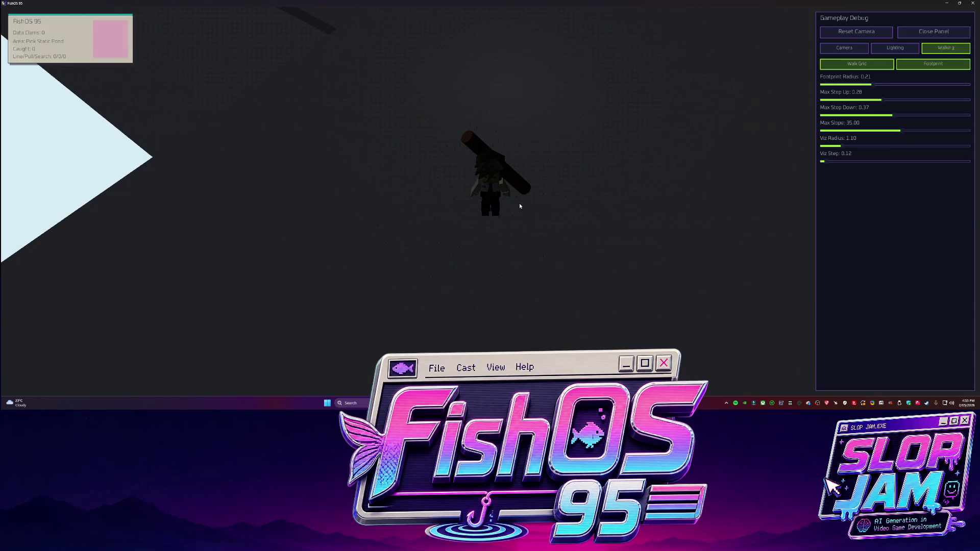
pyautogui.press('s')
# - Walk the character up to the grey blocks and back away from them
pyautogui.press('w')
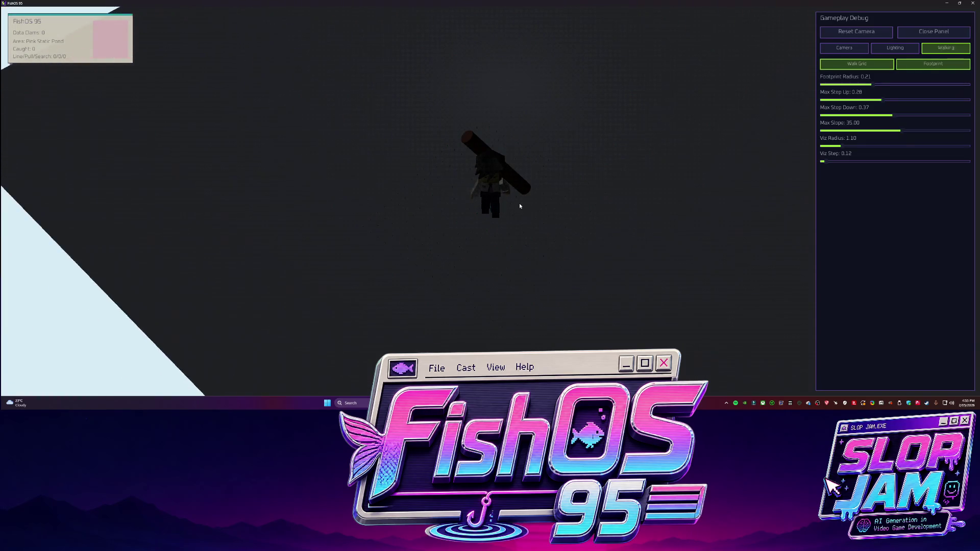
pyautogui.press('w')
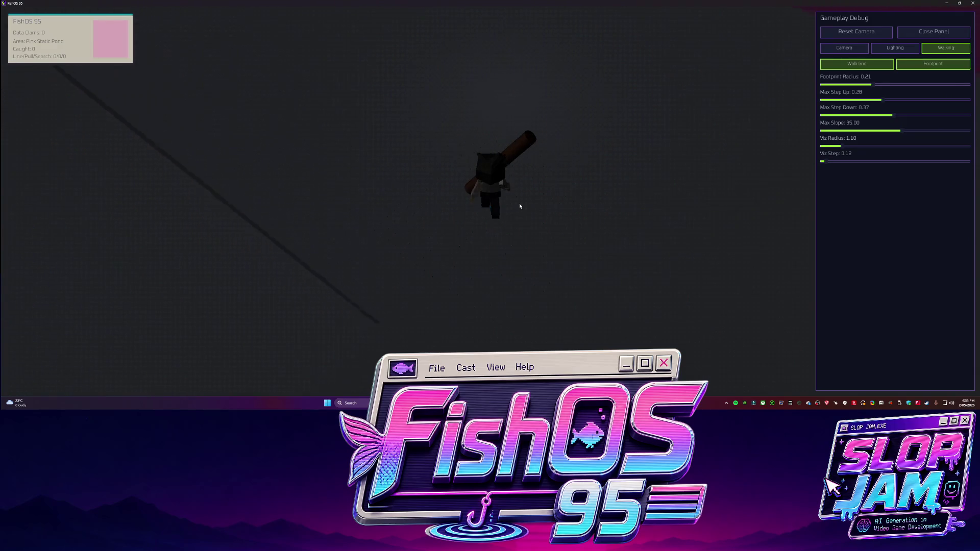
pyautogui.press('w')
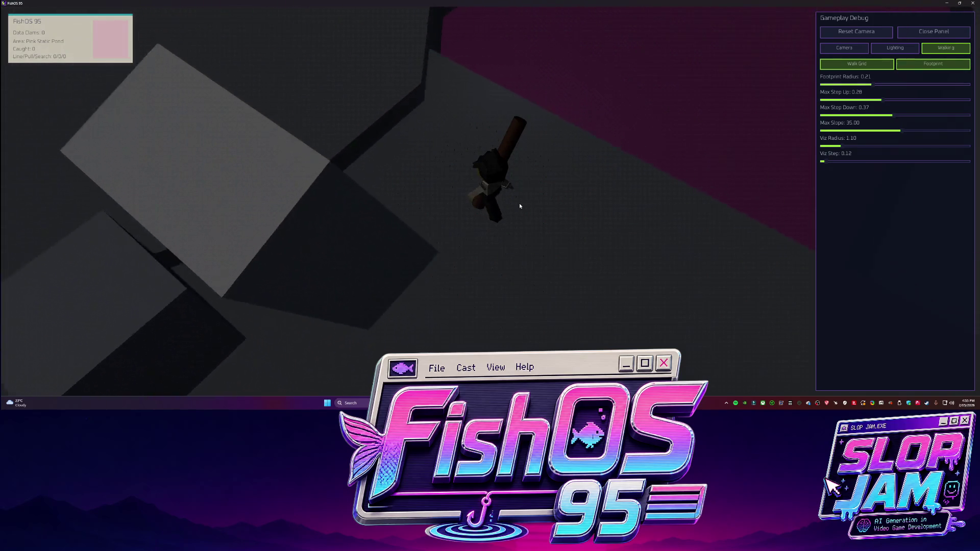
pyautogui.press('w')
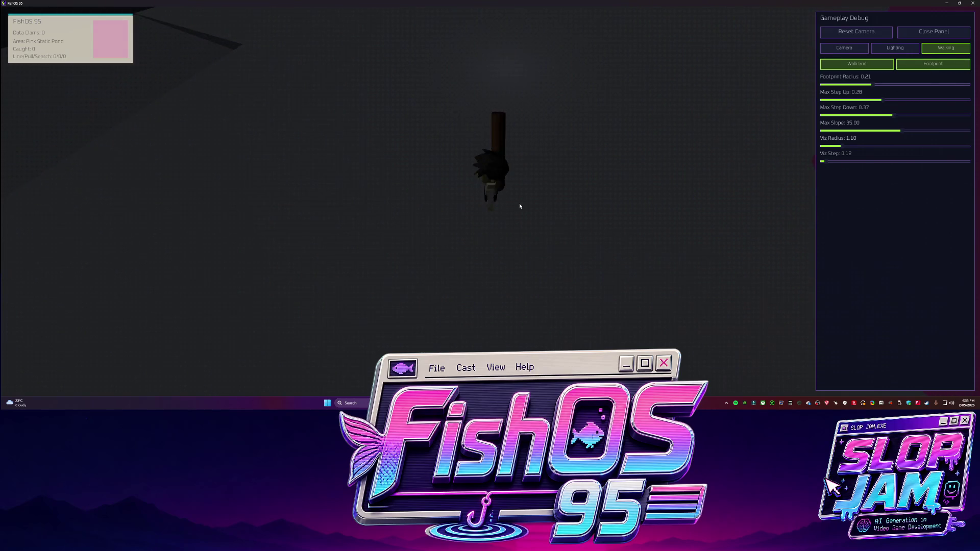
pyautogui.press('s')
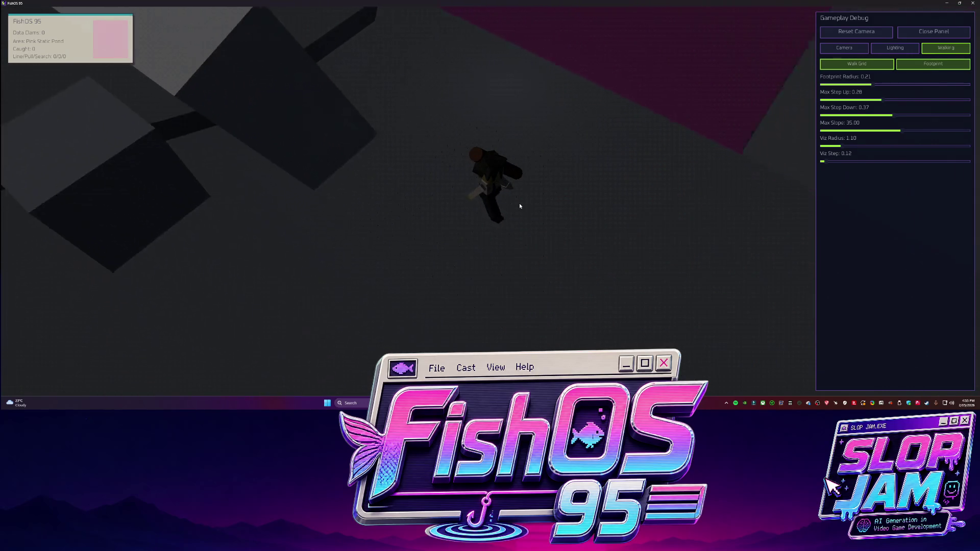
pyautogui.press('a')
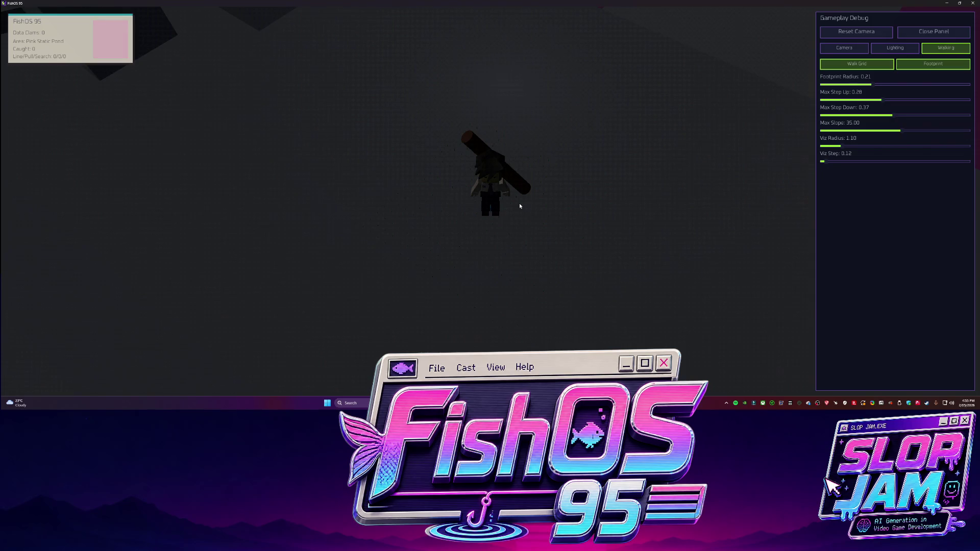
pyautogui.press('d')
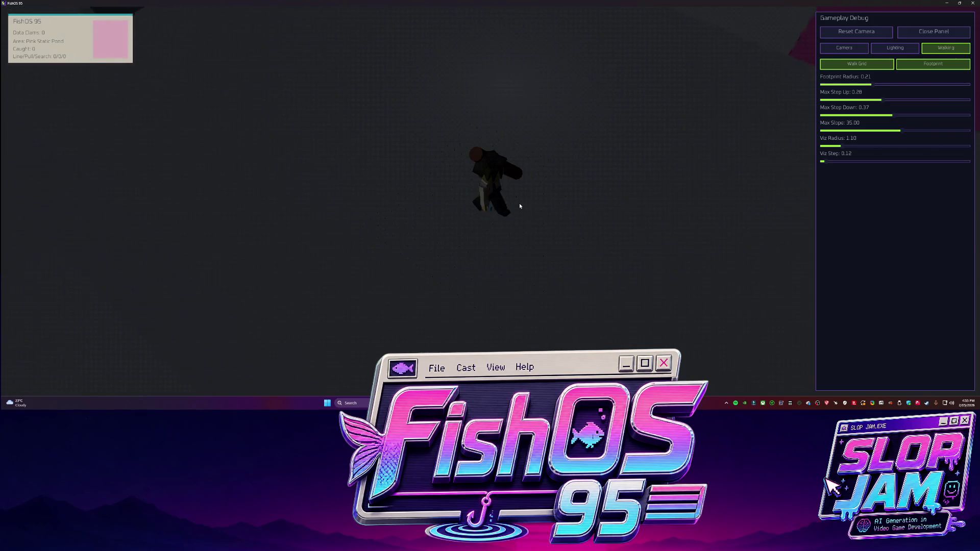
pyautogui.press('w')
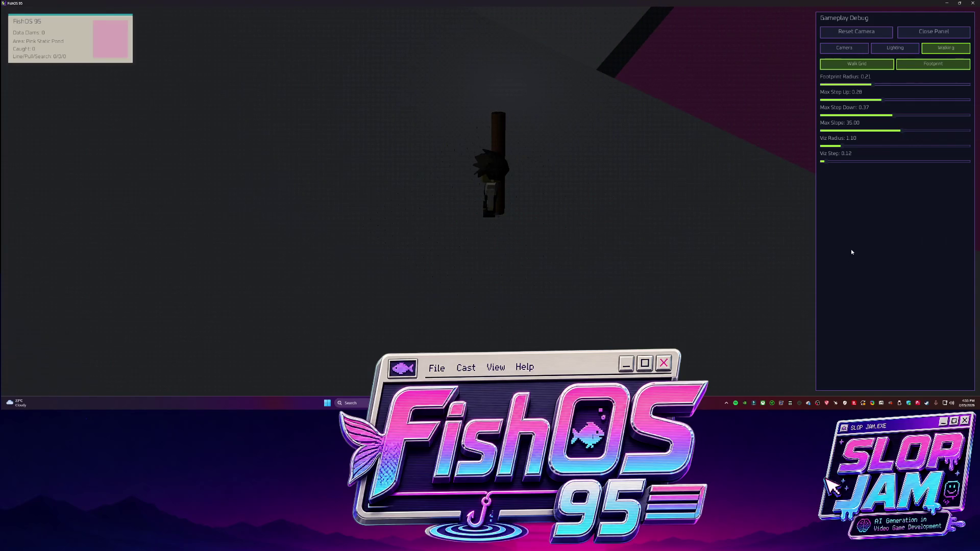
# - Screenshot the debug settings, then set Ambient to 2.00, Fill Strength 2.30 and Rim Strength 1.60
pyautogui.press('ctrl+Print')
pyautogui.moveTo(808, 15); pyautogui.dragTo(959, 203)
pyautogui.click(895, 47)
pyautogui.moveTo(883, 88)
pyautogui.mouseDown()
pyautogui.moveTo(962, 85)
pyautogui.moveTo(870, 100)
pyautogui.moveTo(937, 100)
pyautogui.moveTo(850, 101)
pyautogui.moveTo(862, 111)
pyautogui.moveTo(937, 115)
pyautogui.moveTo(832, 117)
pyautogui.moveTo(950, 115)
pyautogui.mouseUp()
pyautogui.click(454, 210)
pyautogui.moveTo(867, 131)
pyautogui.mouseDown()
pyautogui.moveTo(965, 130)
pyautogui.moveTo(843, 130)
pyautogui.moveTo(816, 119)
pyautogui.moveTo(898, 116)
pyautogui.moveTo(926, 146)
pyautogui.moveTo(870, 146)
pyautogui.moveTo(823, 131)
pyautogui.moveTo(853, 131)
pyautogui.moveTo(828, 115)
pyautogui.moveTo(963, 116)
pyautogui.moveTo(824, 116)
pyautogui.moveTo(894, 116)
pyautogui.moveTo(848, 116)
pyautogui.mouseUp()
pyautogui.press('F3')
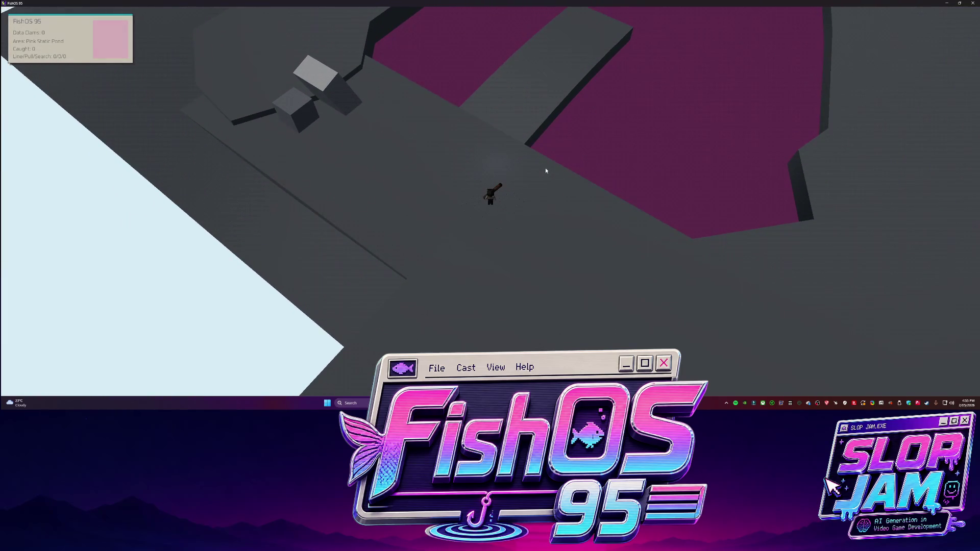
# - Walk the character beside the pink pond, up the ledge toward the blocks and back
pyautogui.press('w')
pyautogui.press('s')
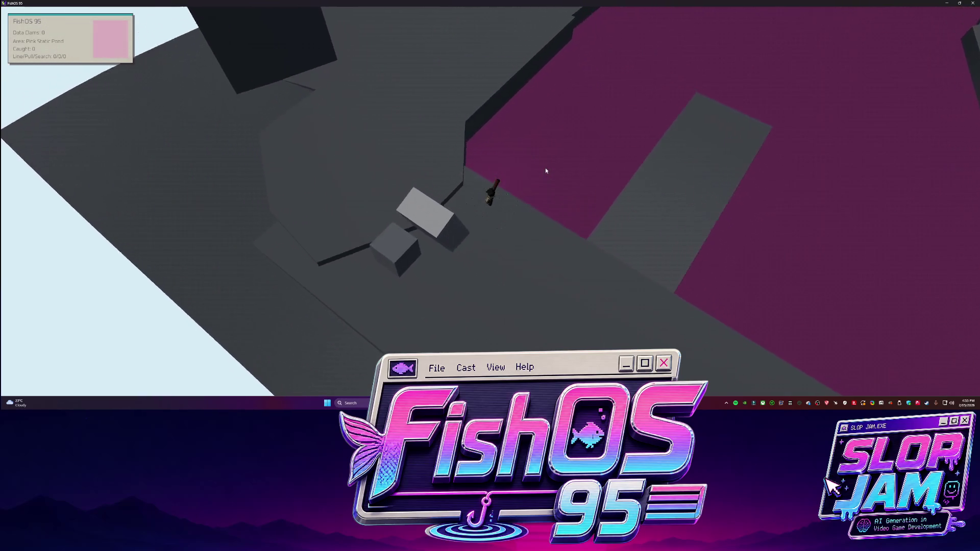
pyautogui.press('s')
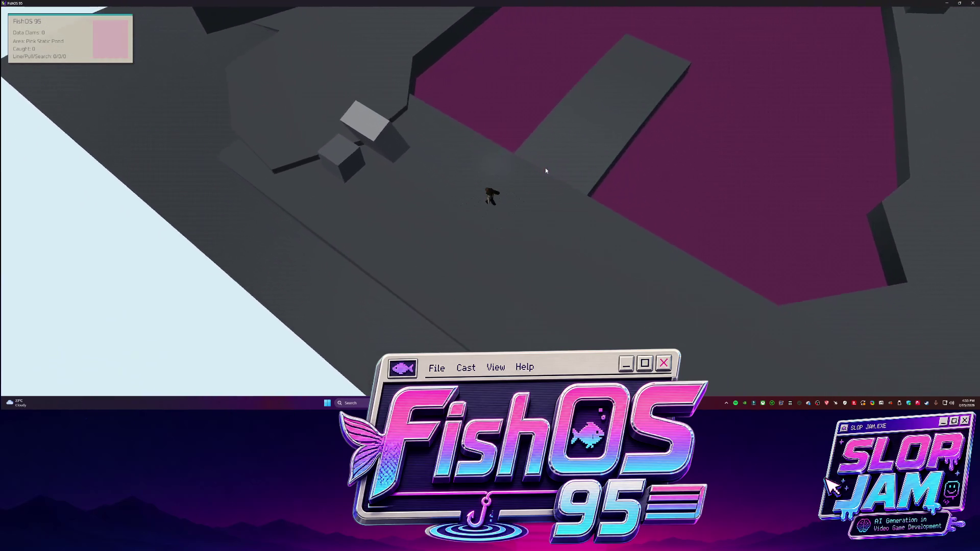
pyautogui.press('d')
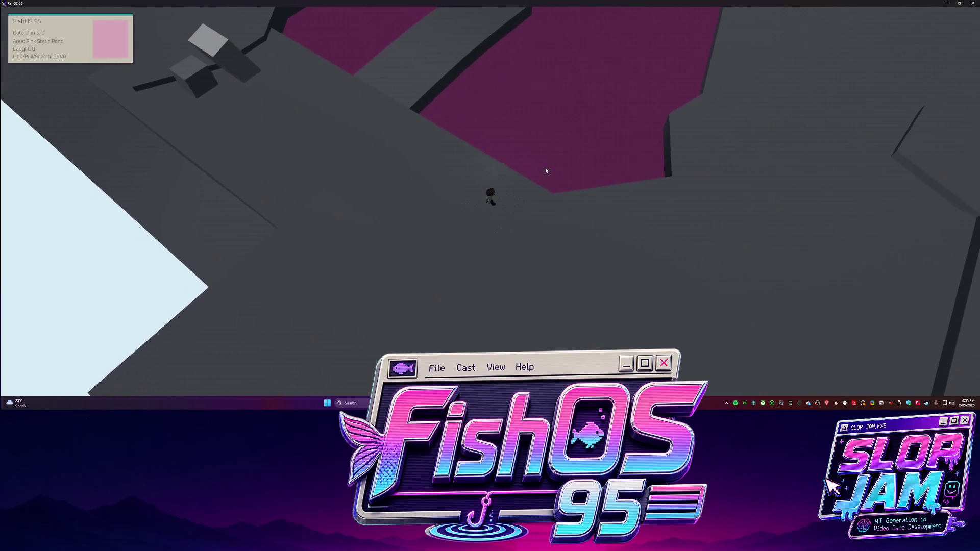
pyautogui.press('w')
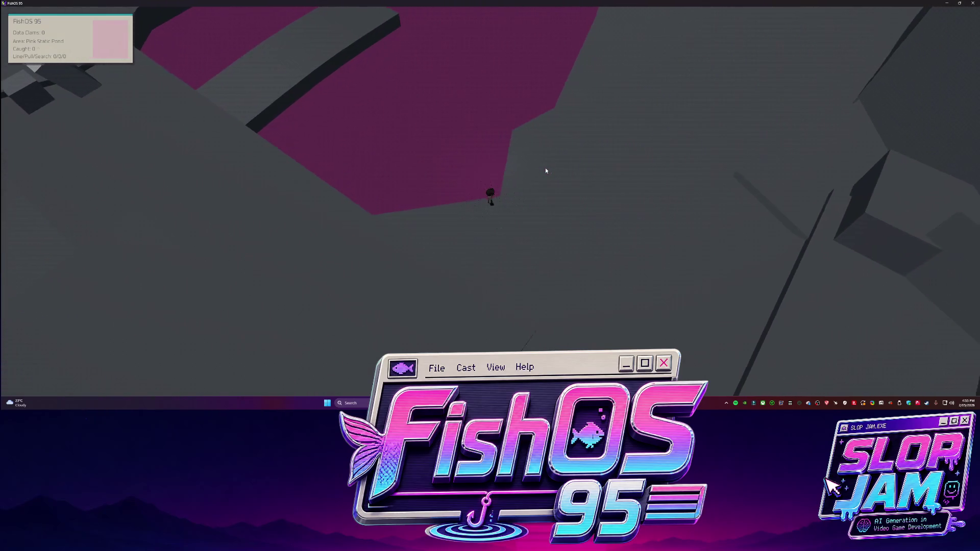
pyautogui.press('w')
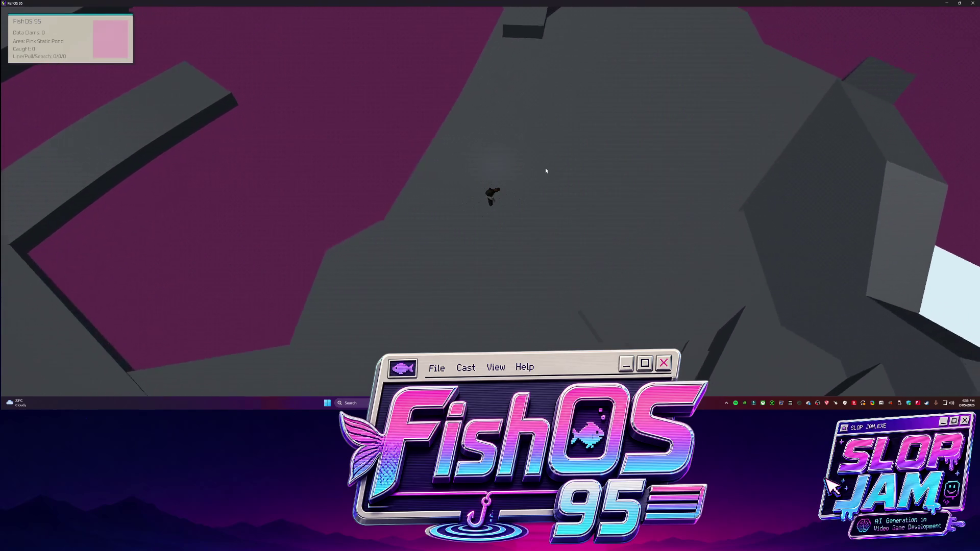
pyautogui.press('w')
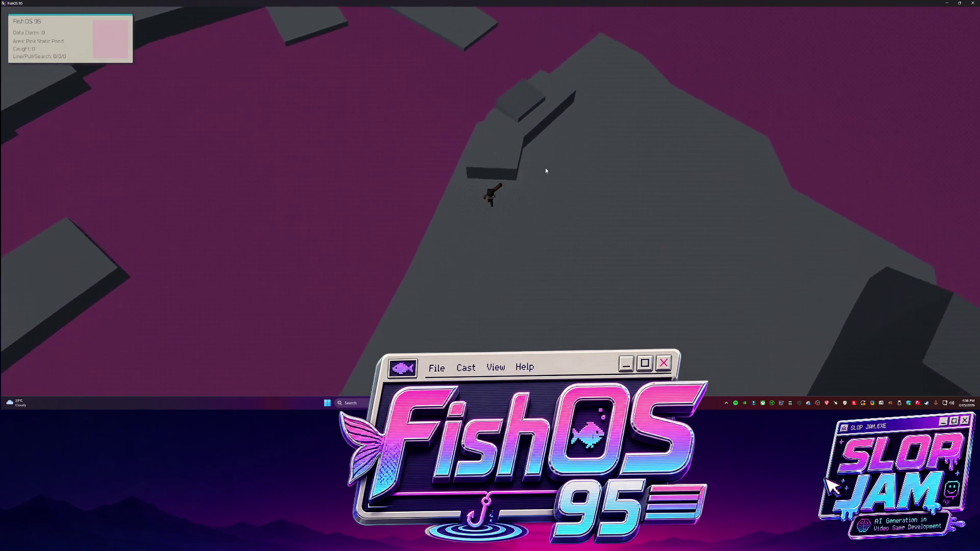
pyautogui.press('s')
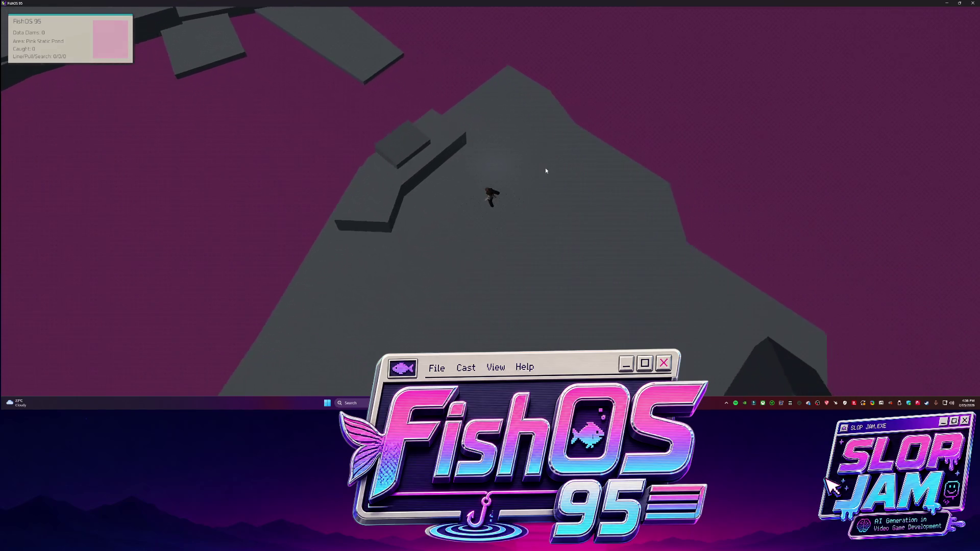
pyautogui.press('s')
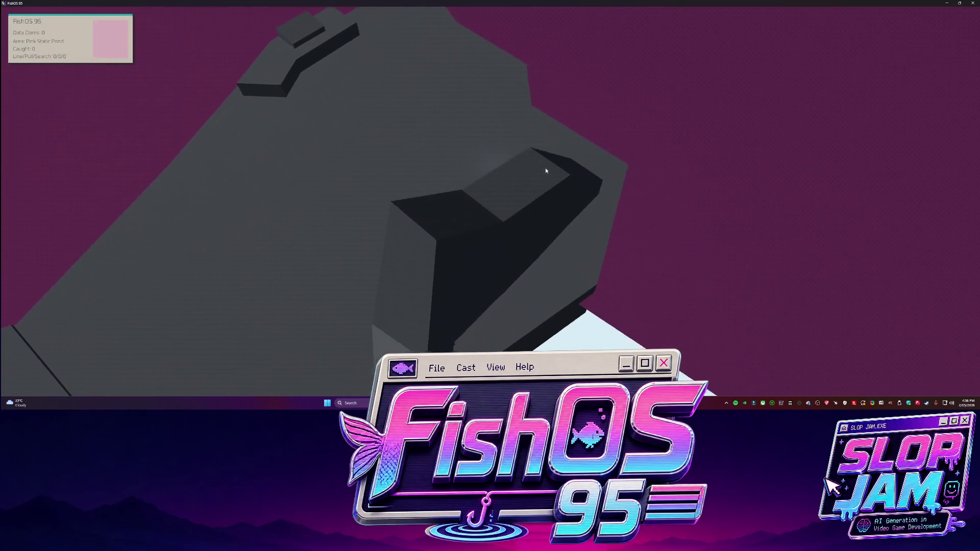
pyautogui.press('s')
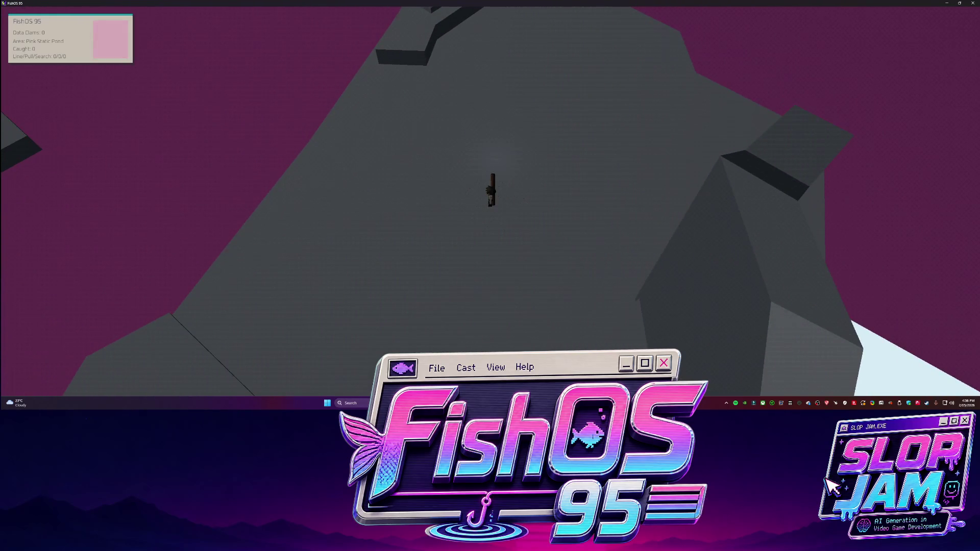
pyautogui.hotkey('alt', 'Tab')
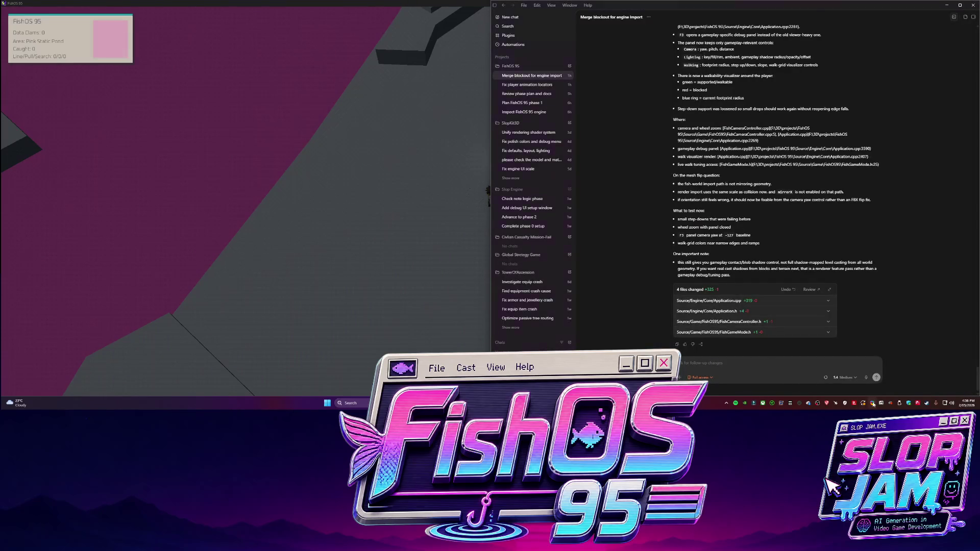
# - Attach the debug screenshot and ask Codex to keep these settings as defaults and fix overlapping-block collisions
pyautogui.moveTo(757, 364)
pyautogui.mouseDown()
pyautogui.moveTo(837, 204)
pyautogui.moveTo(729, 368)
pyautogui.mouseUp()
pyautogui.write('t this as the default and also, please check')
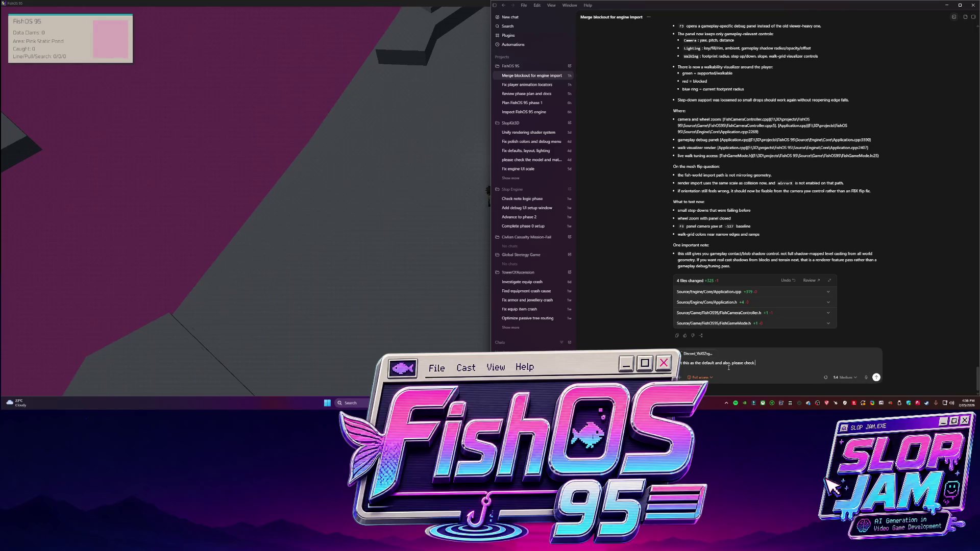
pyautogui.write(' some of the blokcs work')
pyautogui.write(' go')
pyautogui.write('t being d')
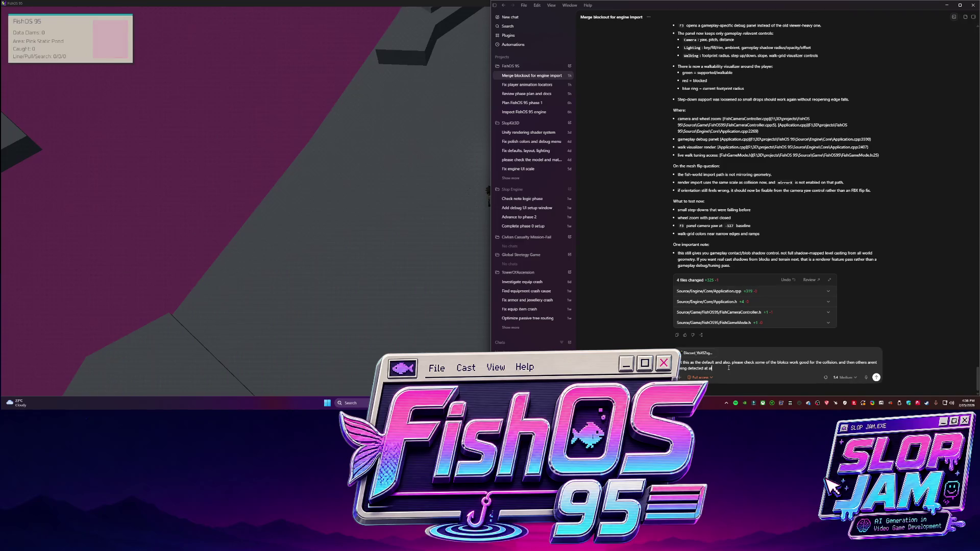
pyautogui.write('etected at all. we need all of this to be calculated since t')
pyautogui.write('hey are overlapping each other .')
pyautogui.write(' can you fix this.')
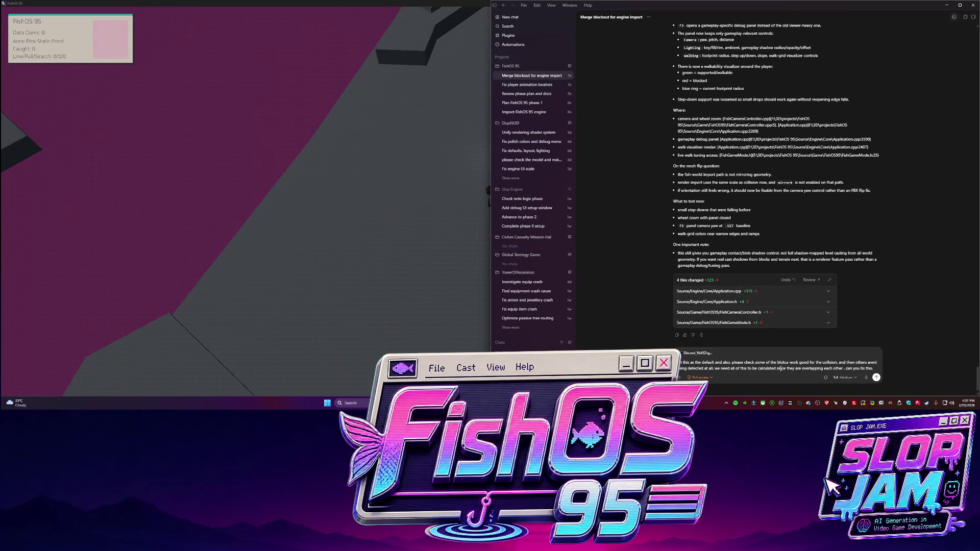
pyautogui.click(252, 181)
# - Rotate the view by increasing Camera Yaw in the debug panel's Camera settings
pyautogui.press('F1')
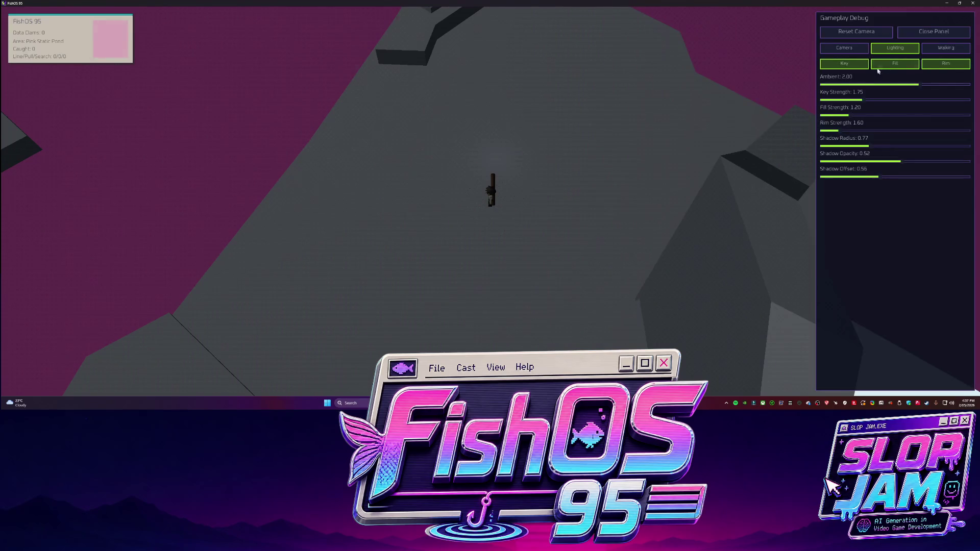
pyautogui.click(844, 47)
pyautogui.moveTo(868, 69)
pyautogui.mouseDown()
pyautogui.moveTo(826, 68)
pyautogui.moveTo(909, 69)
pyautogui.mouseUp()
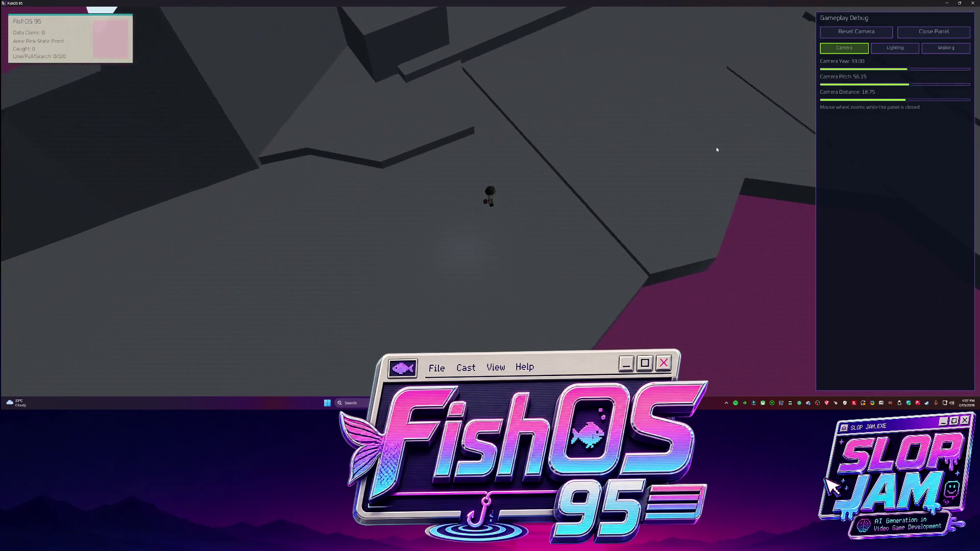
pyautogui.press('F1')
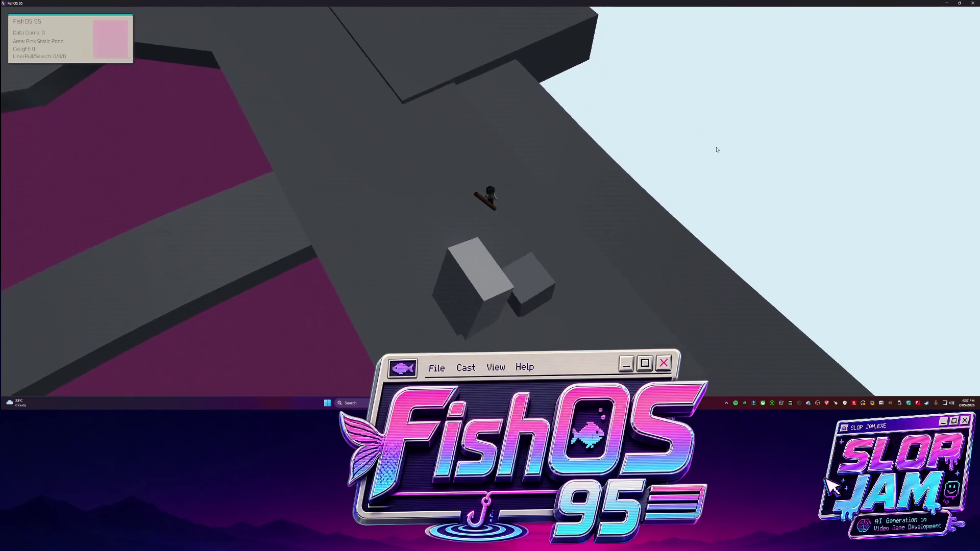
# - Walk the character around and into the grey boxes to test their collision
pyautogui.press('s')
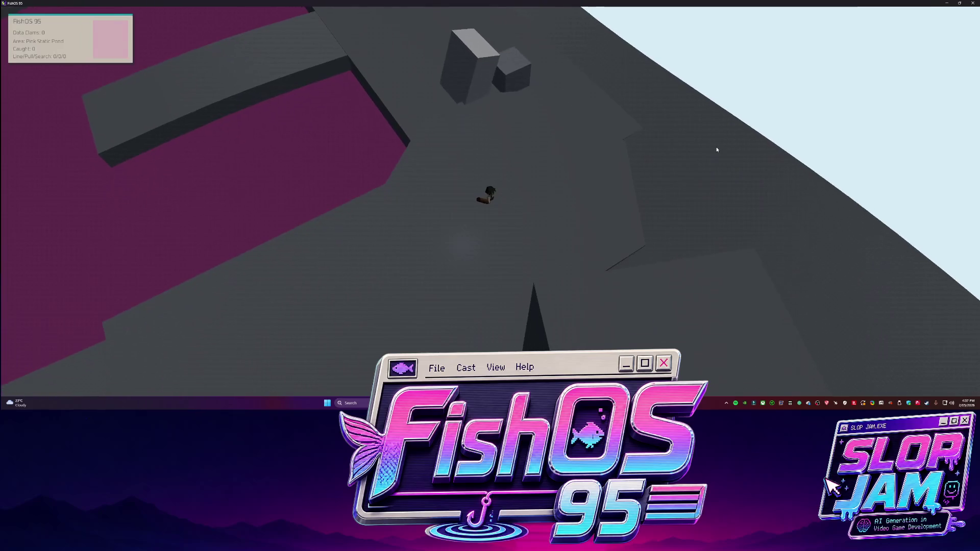
pyautogui.press('a')
pyautogui.press('e')
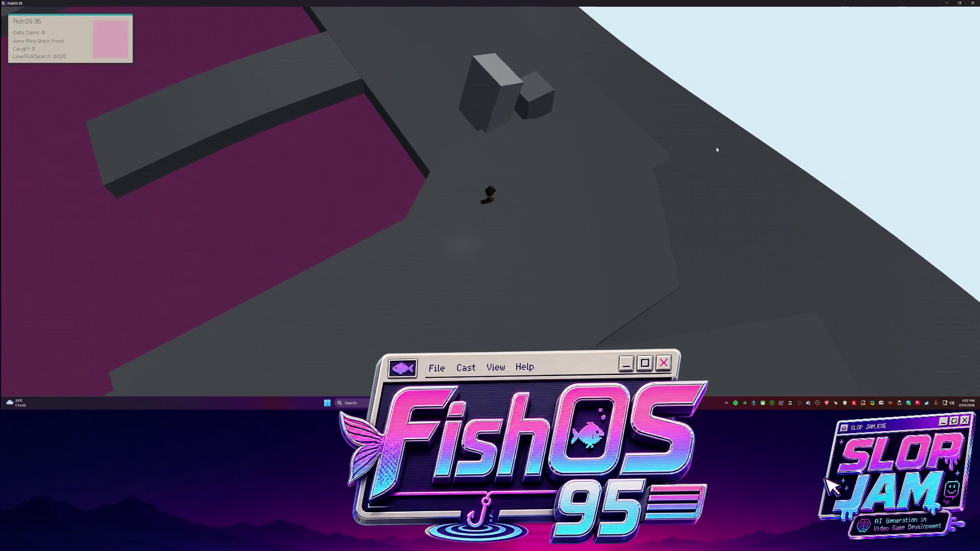
pyautogui.press('w')
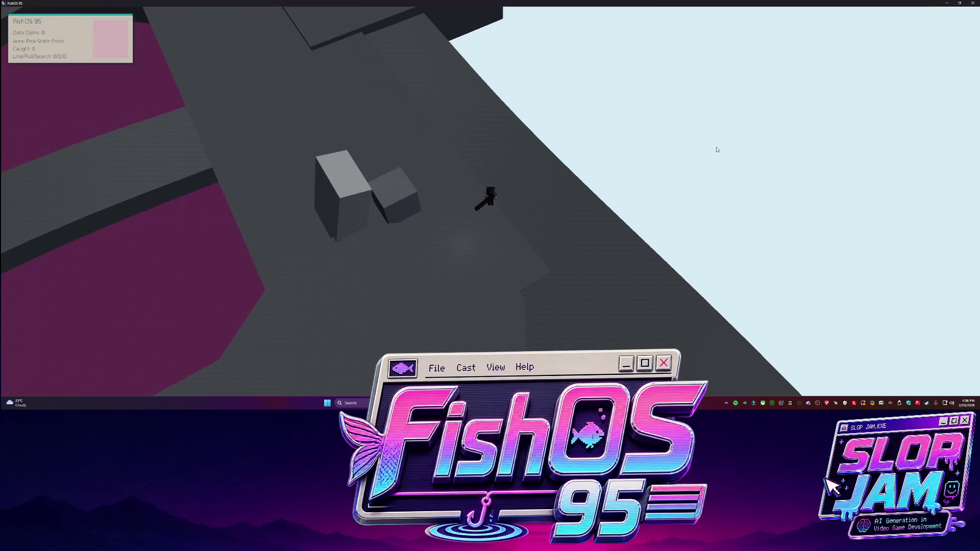
pyautogui.press('s')
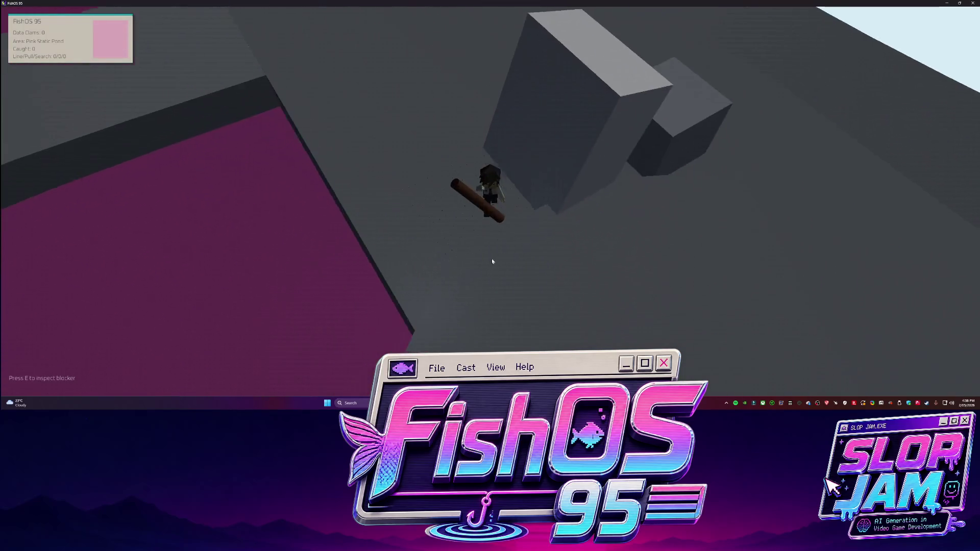